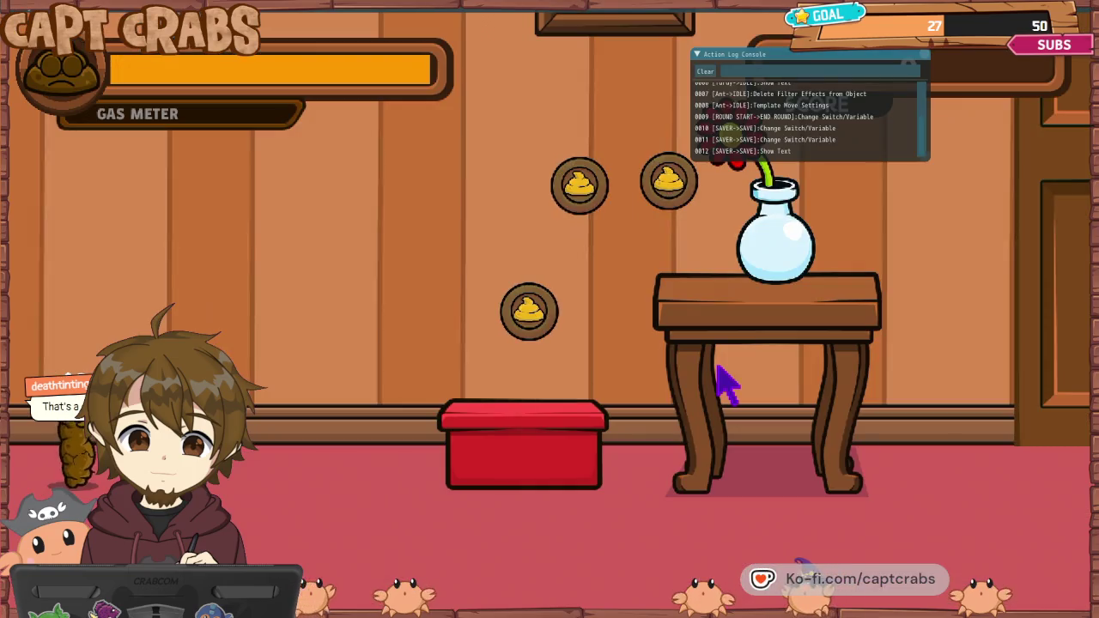
- Jump and walk Turdy right across the room to collect the coins
key("space")
key("Right")
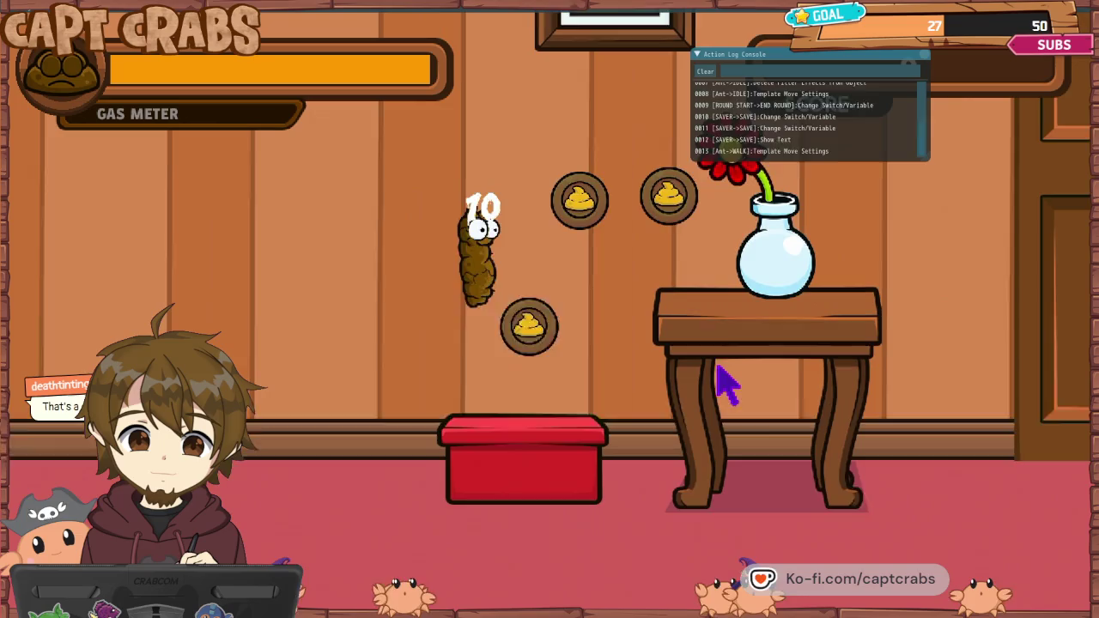
key("Right")
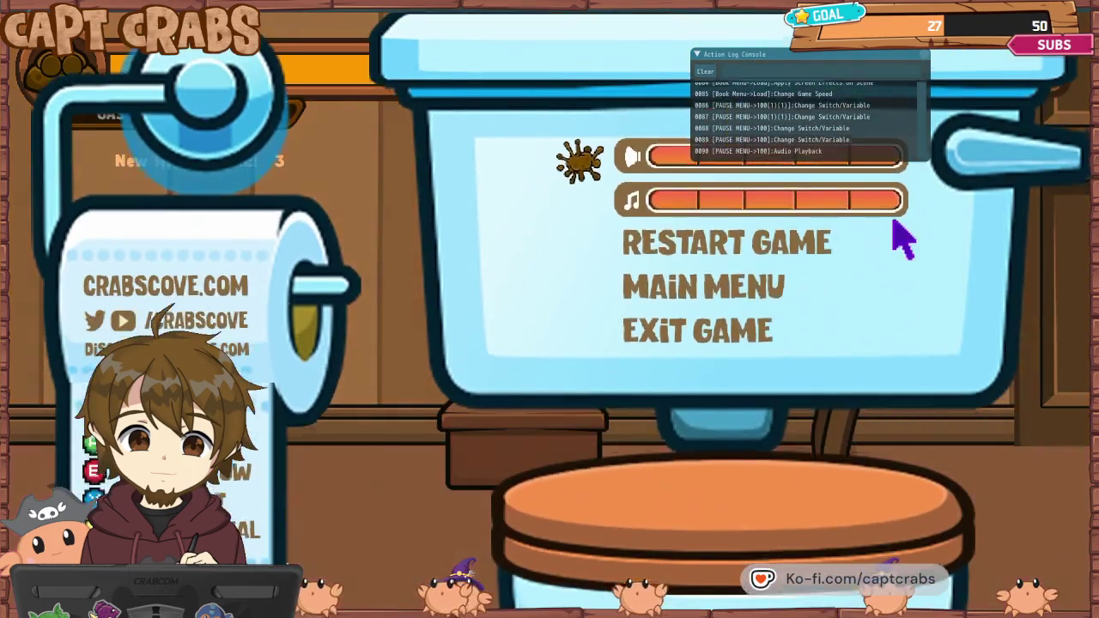
- Enlarge the Action Log Console and scroll back through its logged entries
mouse_move(928, 158)
left_mouse_down()
mouse_move(1001, 332)
mouse_move(1034, 614)
mouse_move(1074, 614)
mouse_move(1072, 568)
left_mouse_up()
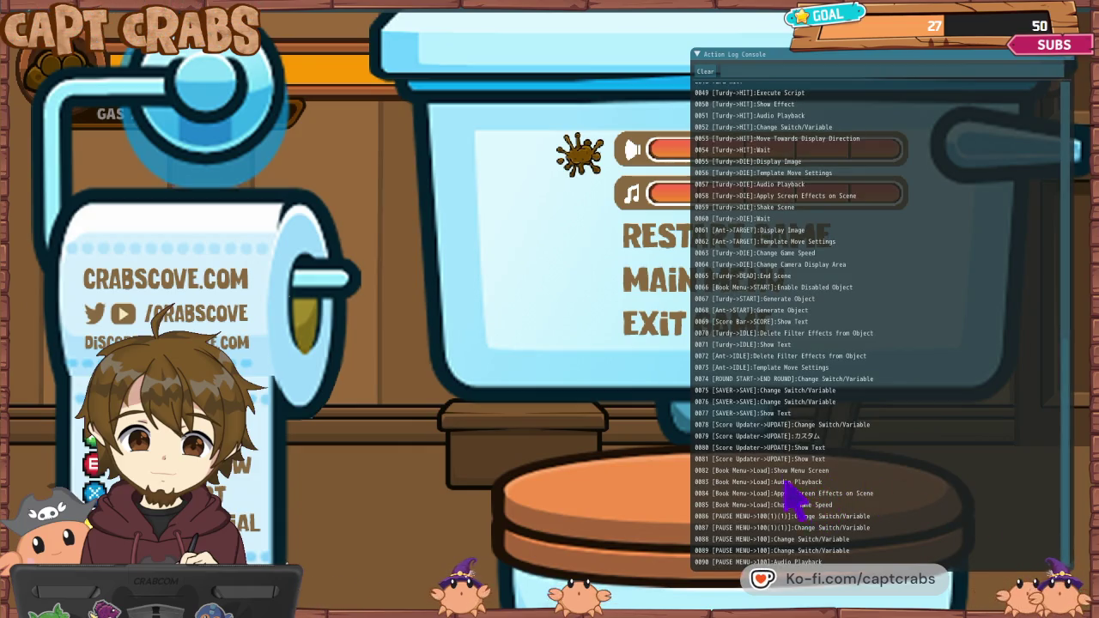
scroll(784, 397, "up", 2)
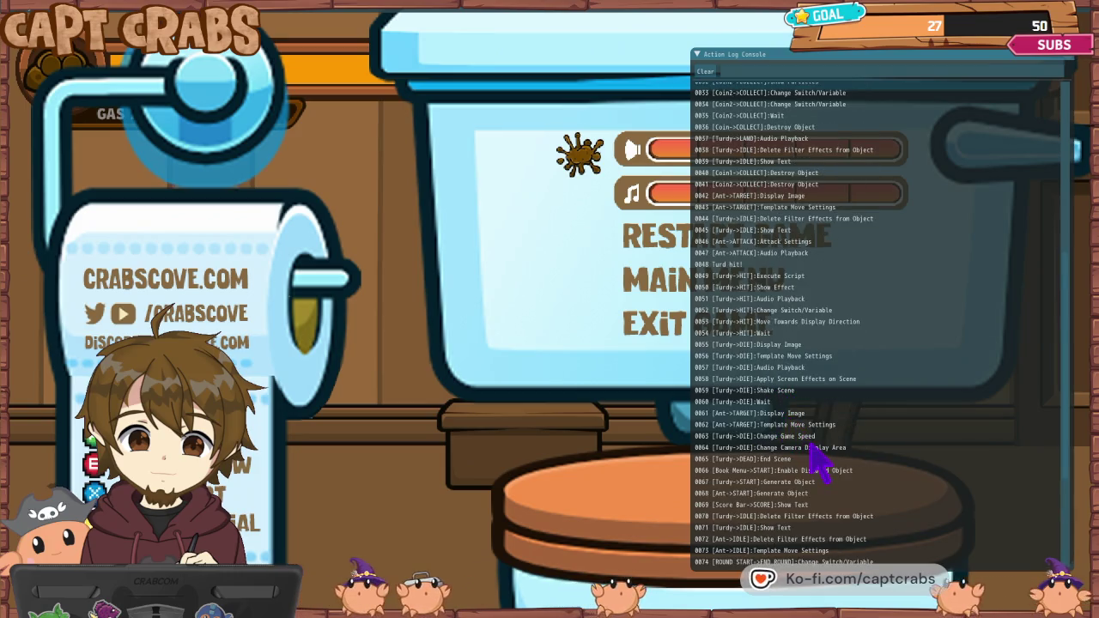
scroll(799, 454, "up", 4)
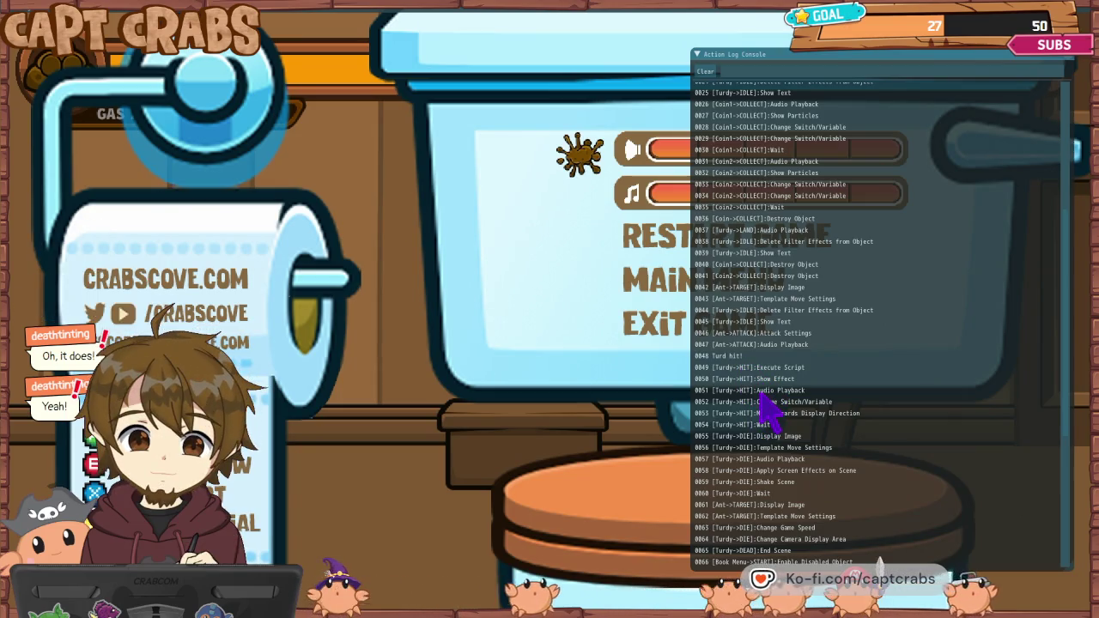
scroll(760, 392, "up", 1)
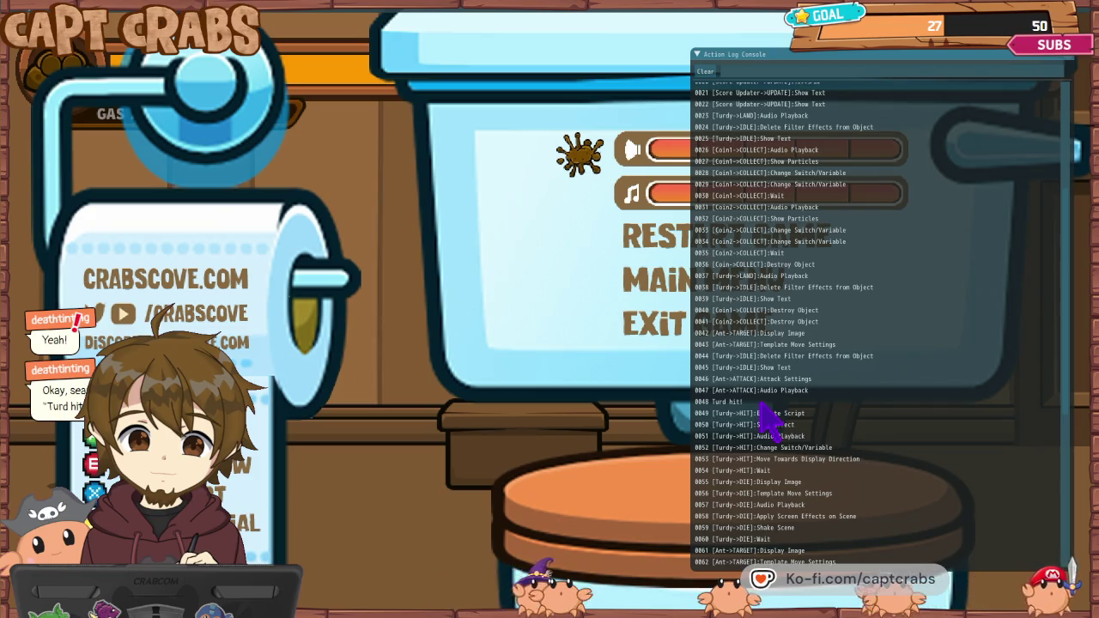
- Filter the log for 'Turd hit' to confirm the entry, then clear the filter
left_click(747, 71)
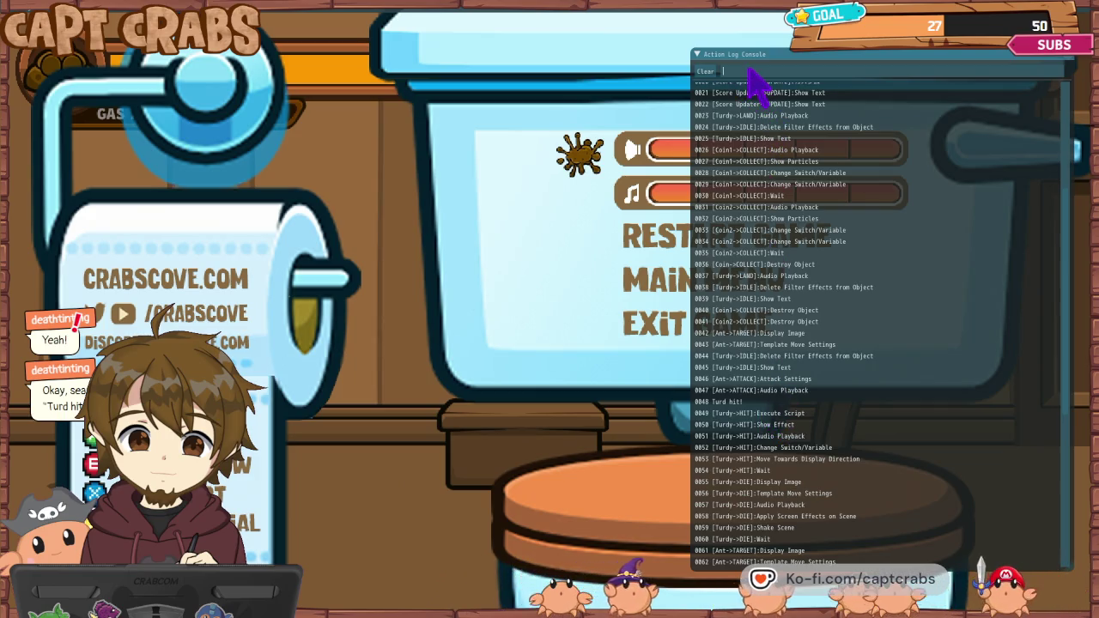
type("Turd")
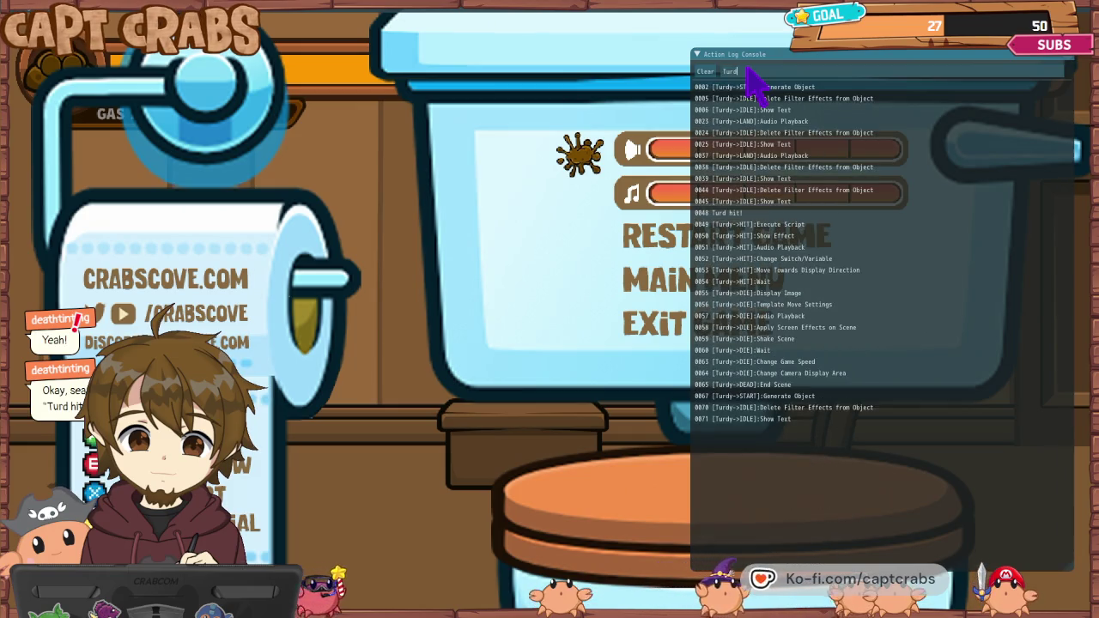
type(" hit")
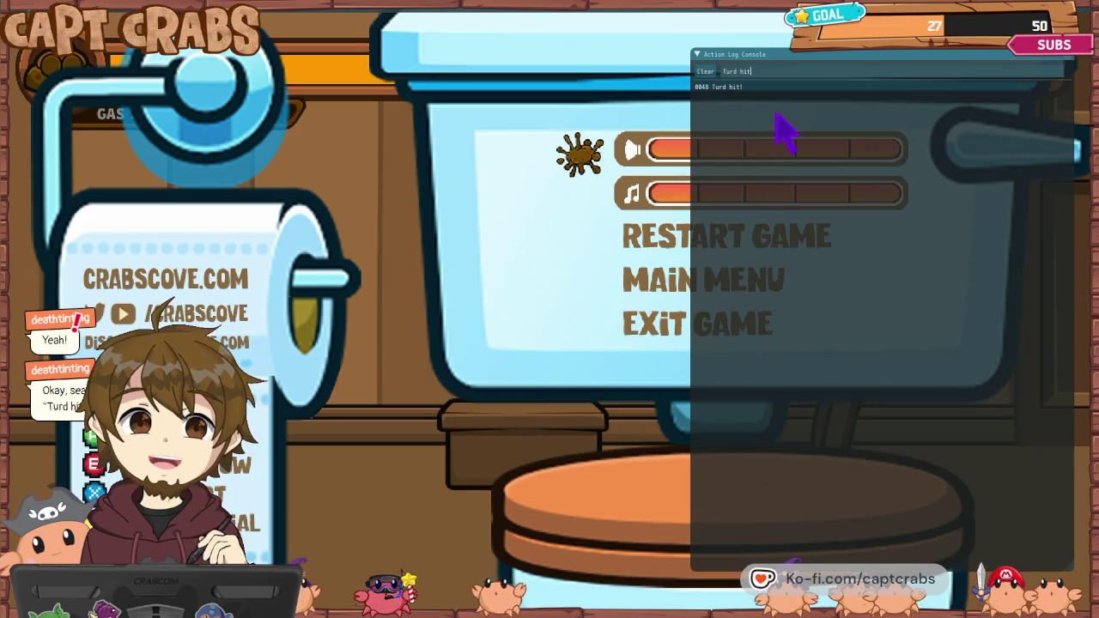
key("BackSpace")
key("BackSpace")
key("BackSpace")
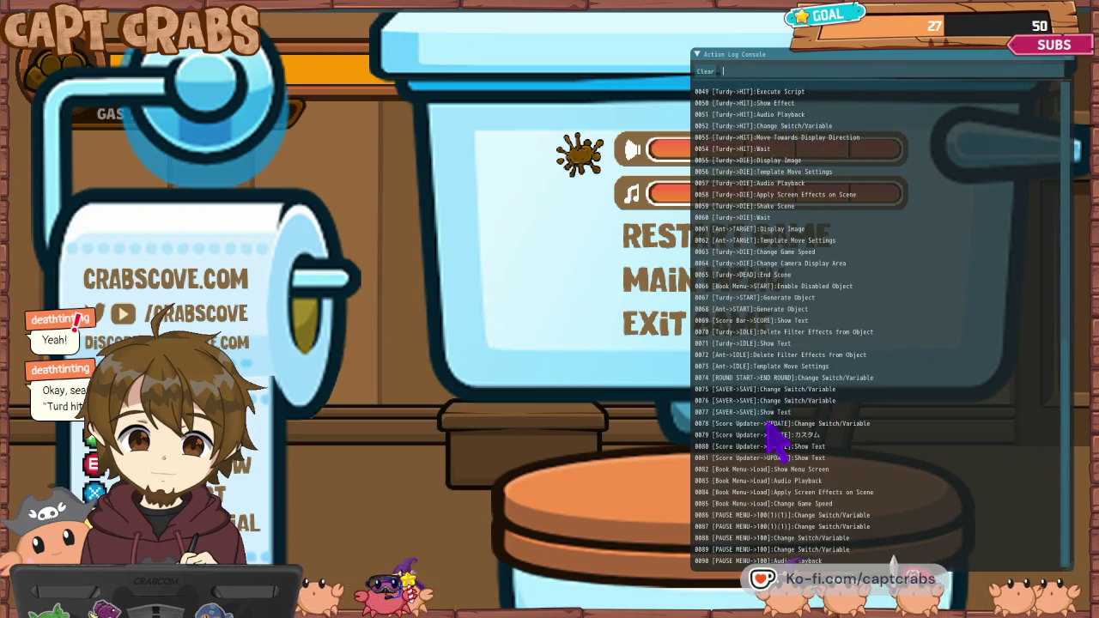
- Choose Exit Game in the pause menu to leave the test play for Turdy's graph
scroll(829, 461, "up", 8)
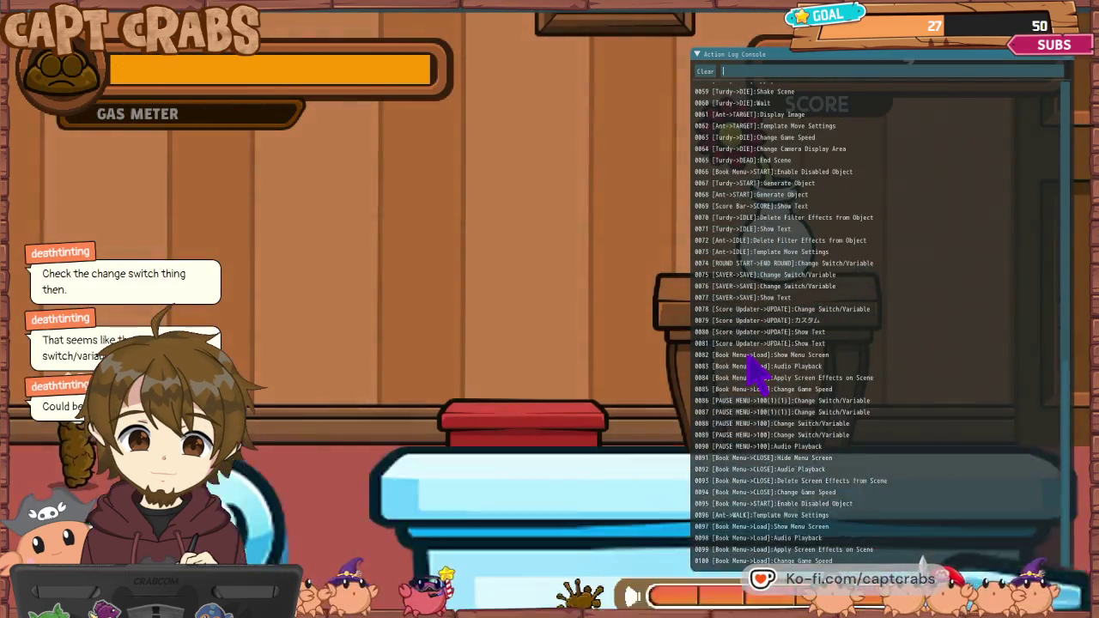
key("Down")
key("Down")
key("Down")
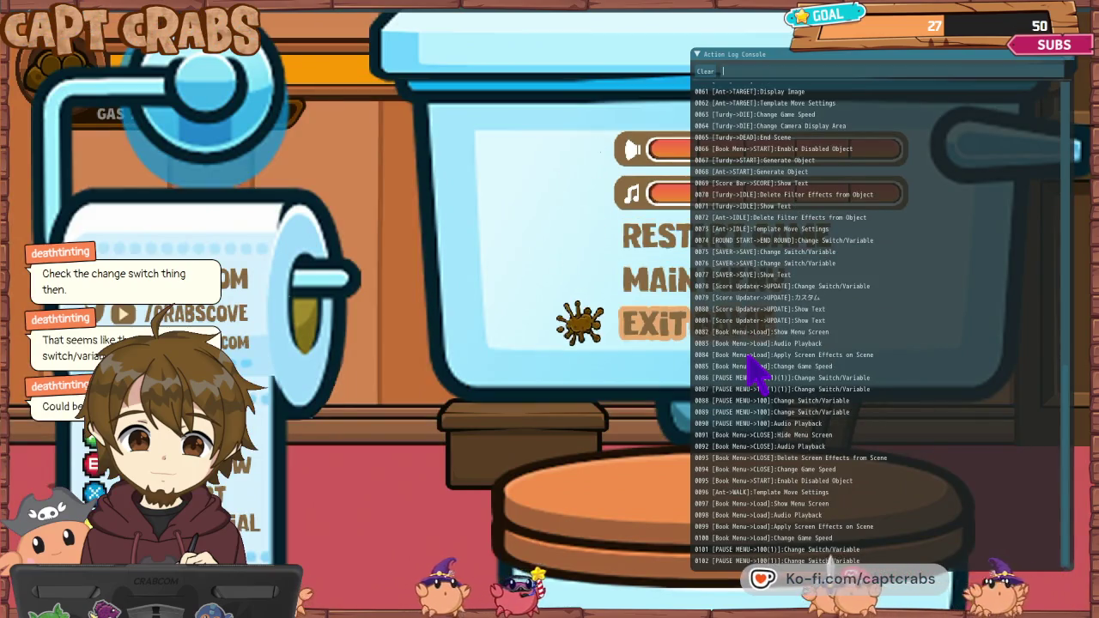
key("Return")
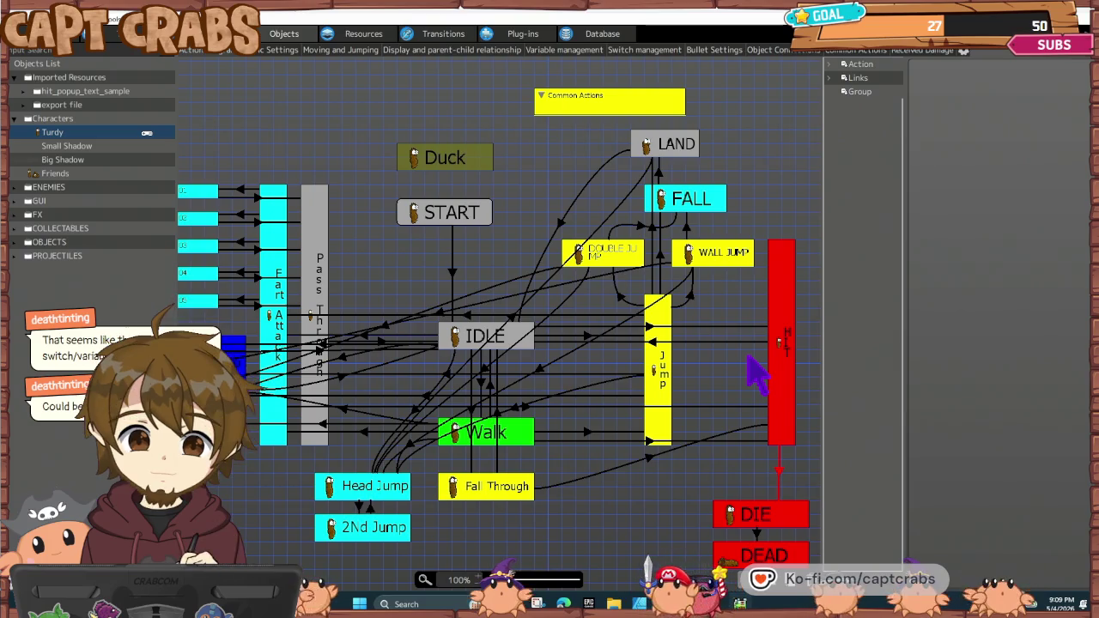
- Inspect HIT's two Animation frame variable changes (-2.00, -1.00) unchanged, then select Move Towards Display Direction
left_click(790, 369)
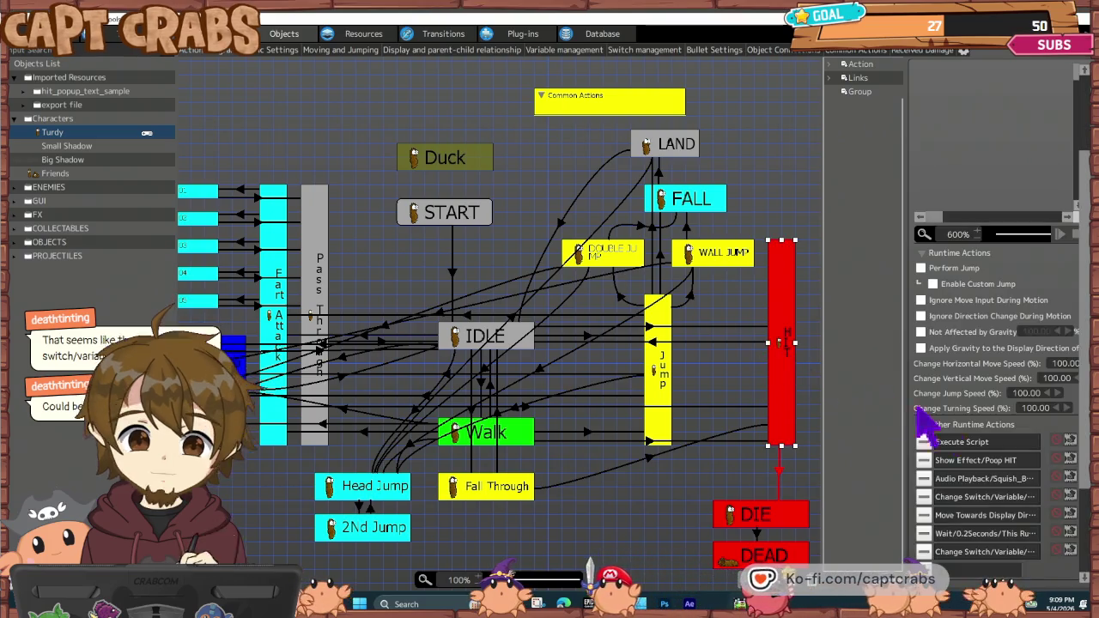
double_click(980, 500)
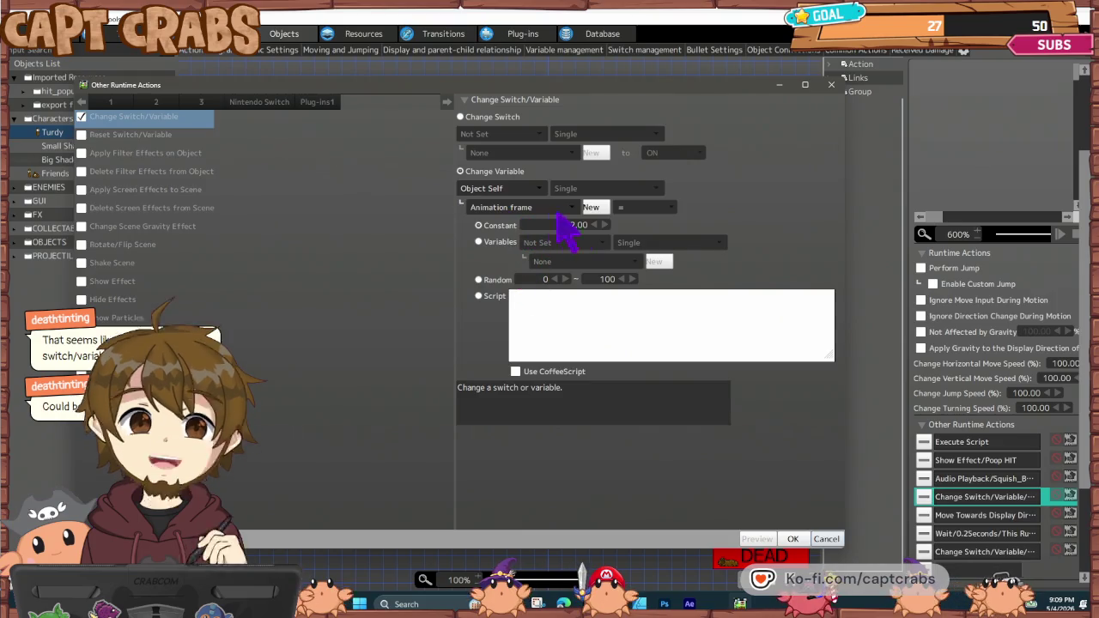
left_click(826, 540)
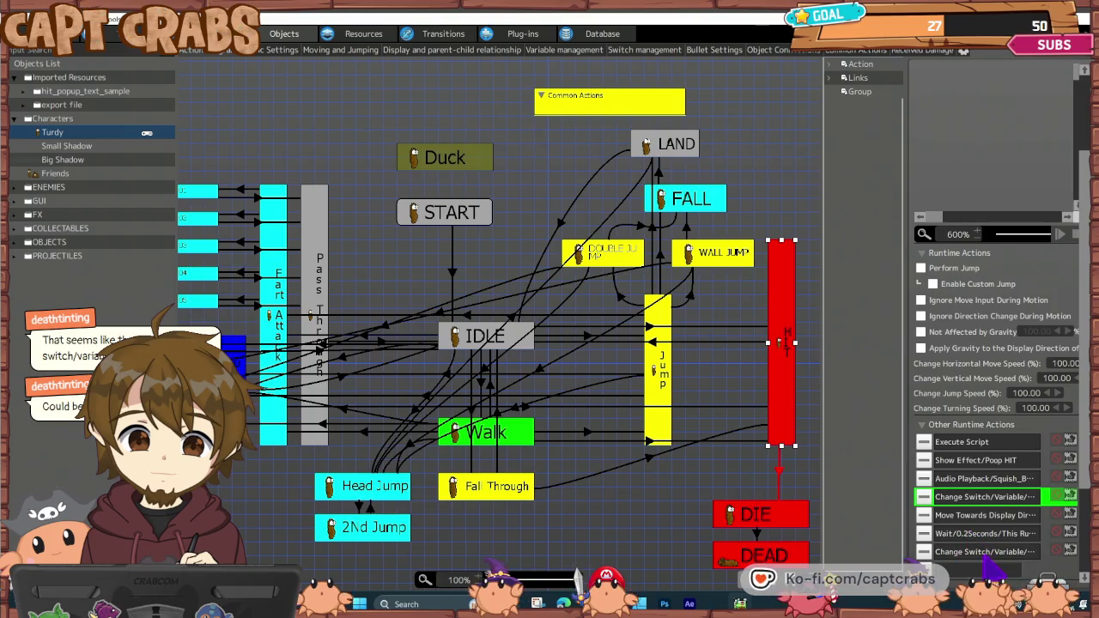
double_click(983, 551)
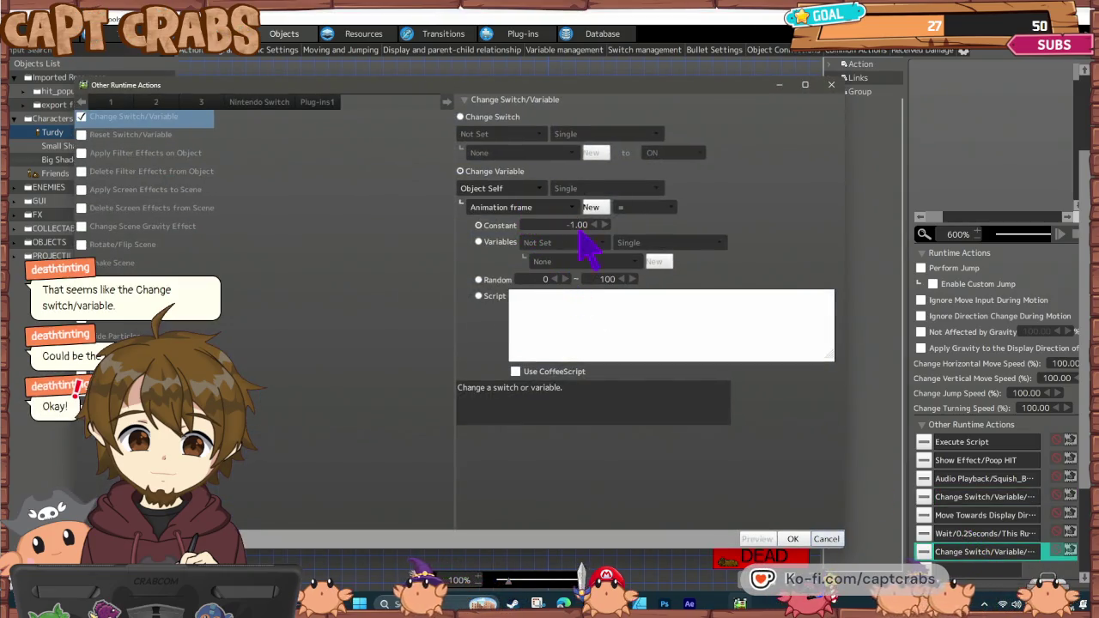
left_click(827, 539)
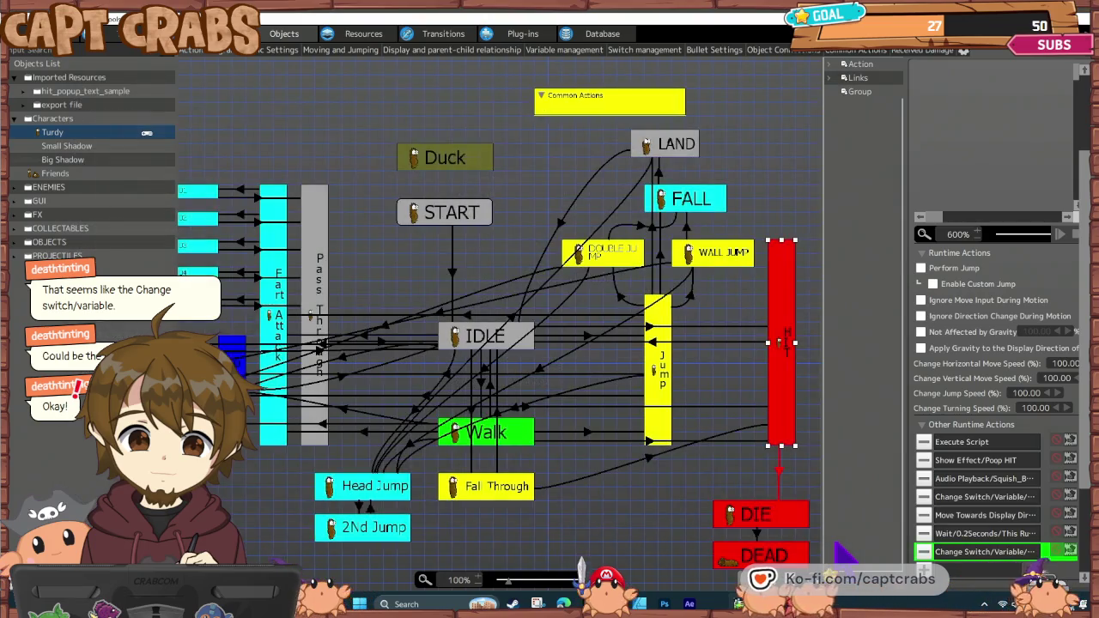
left_click(968, 515)
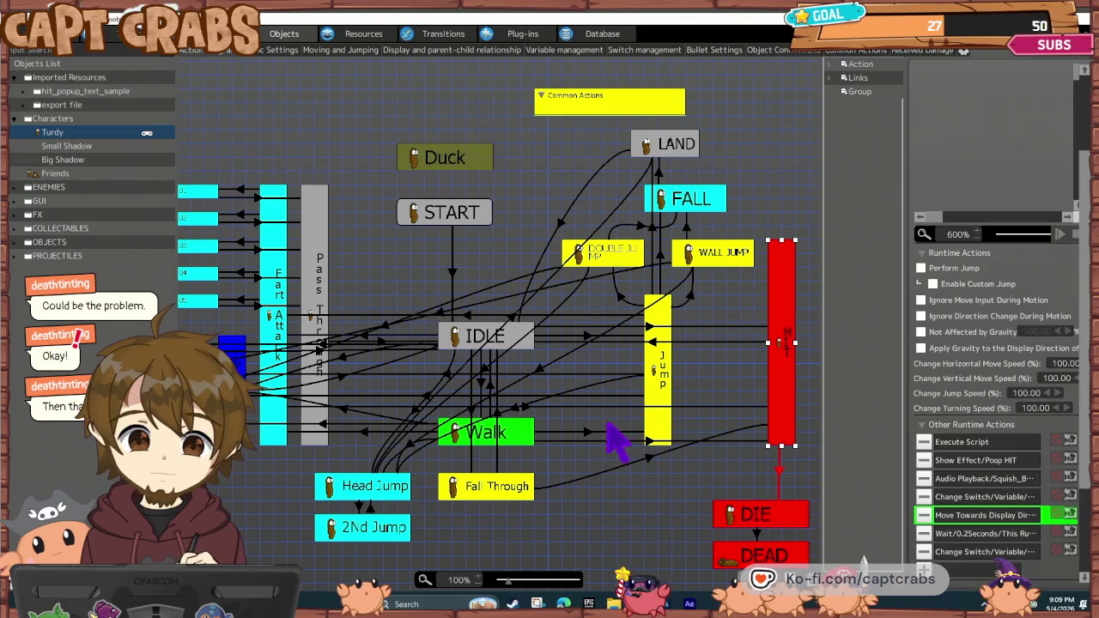
left_click(679, 440)
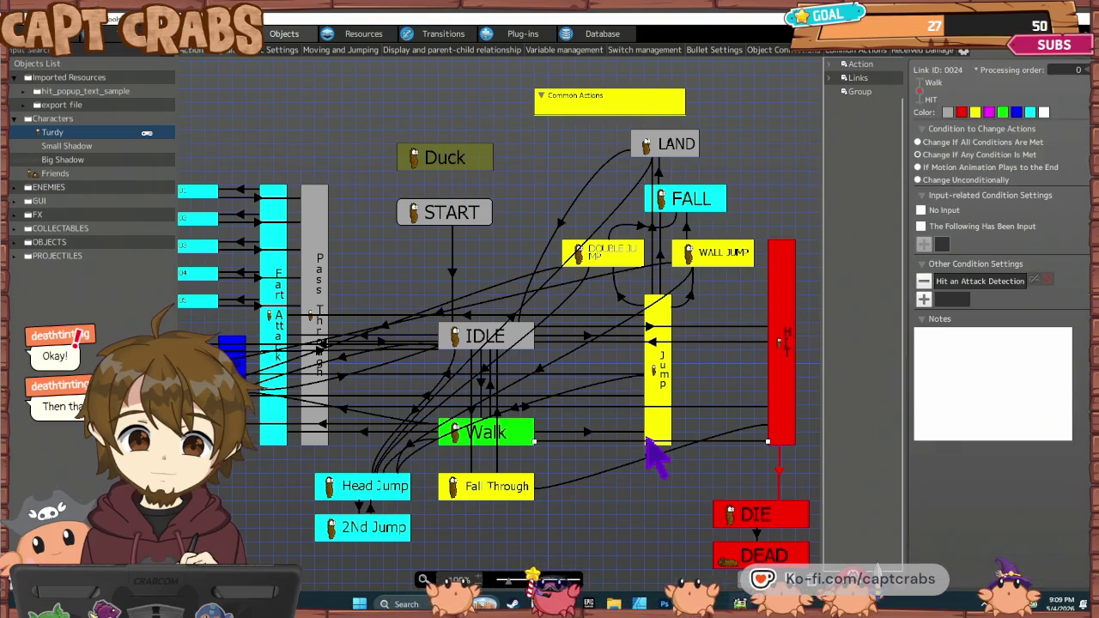
double_click(980, 281)
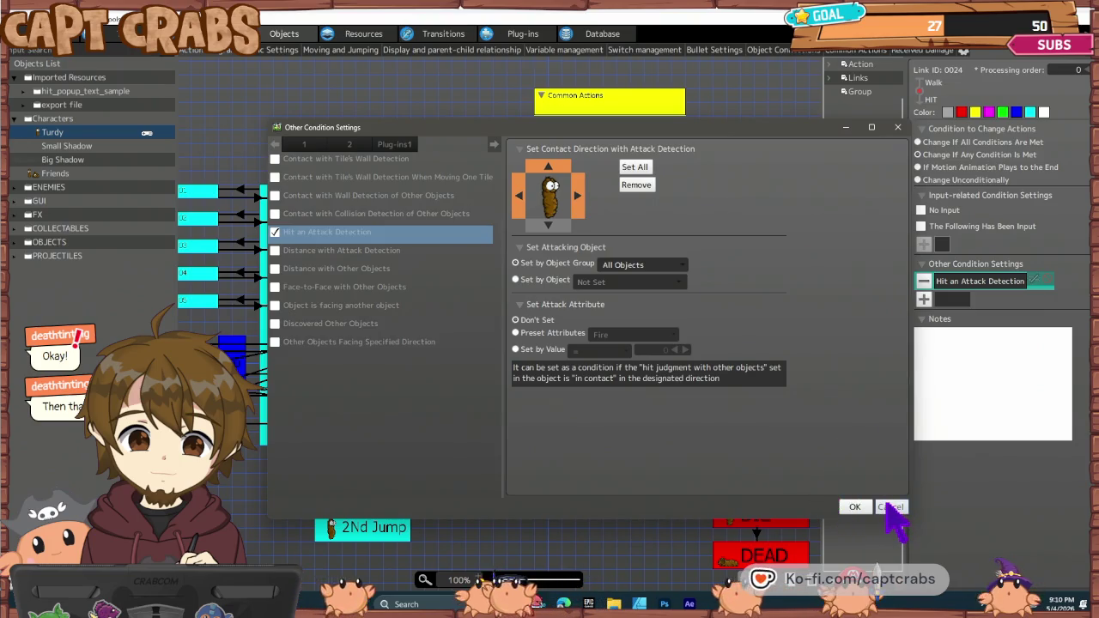
left_click(885, 508)
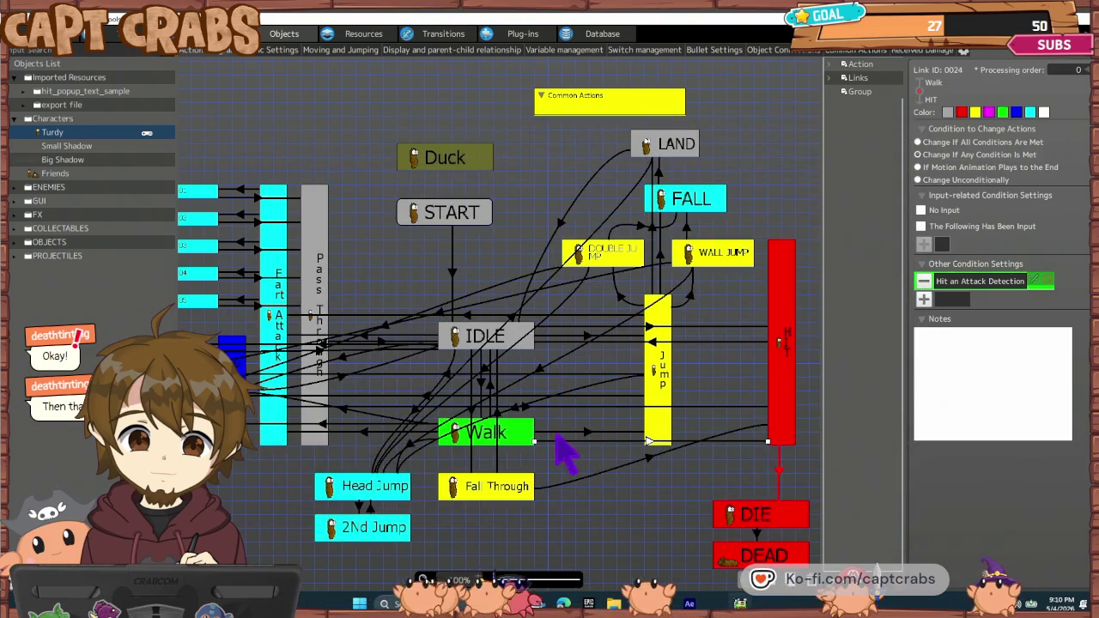
left_click(527, 407)
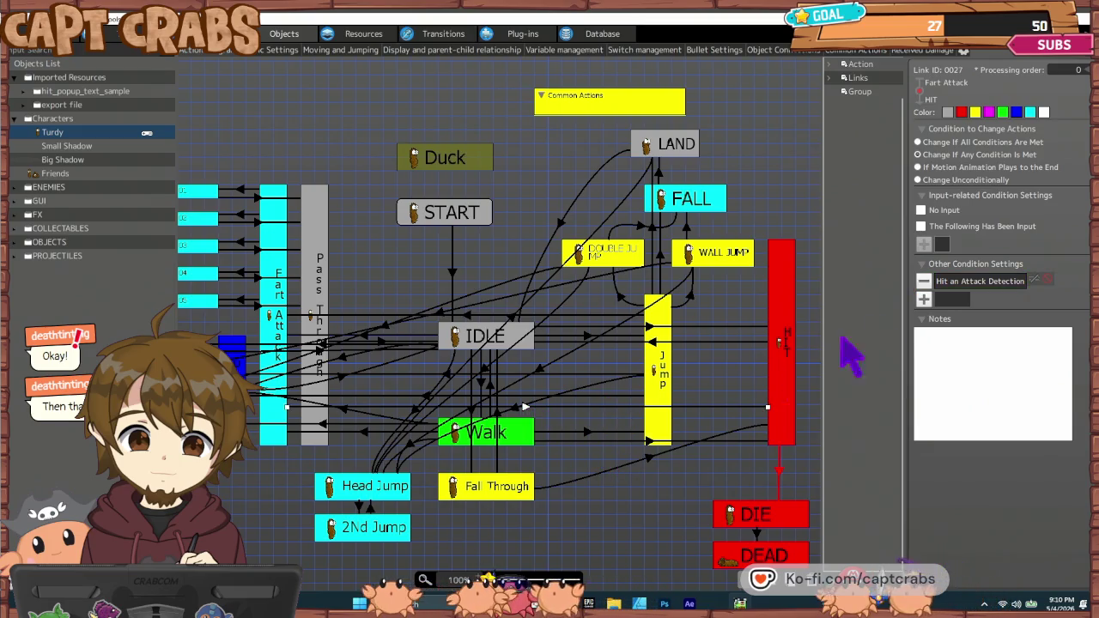
double_click(958, 286)
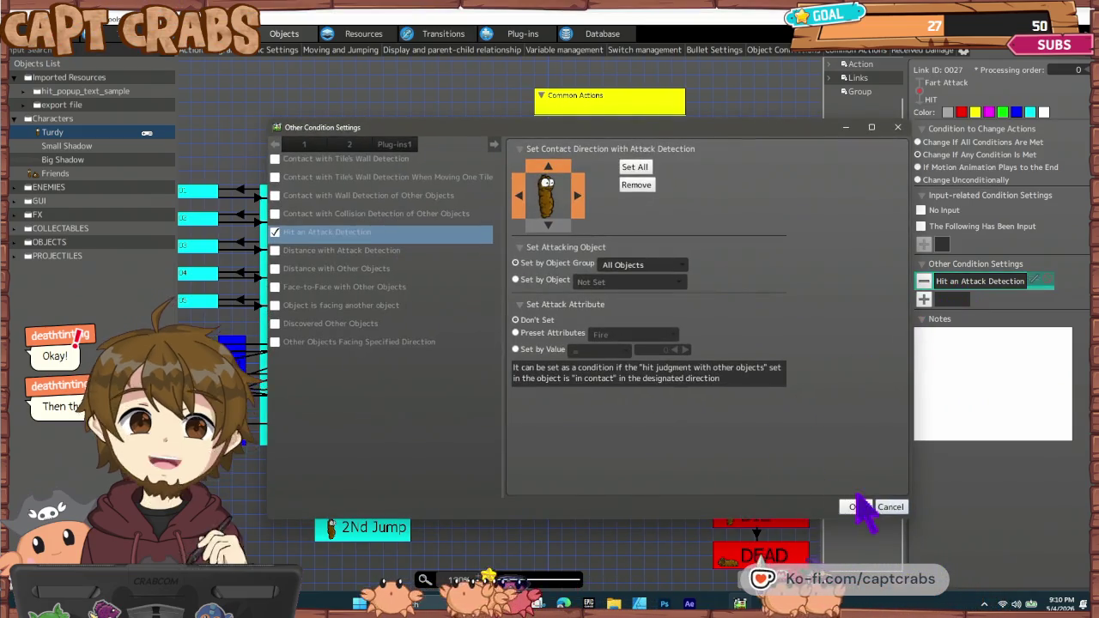
left_click(891, 507)
left_click(793, 361)
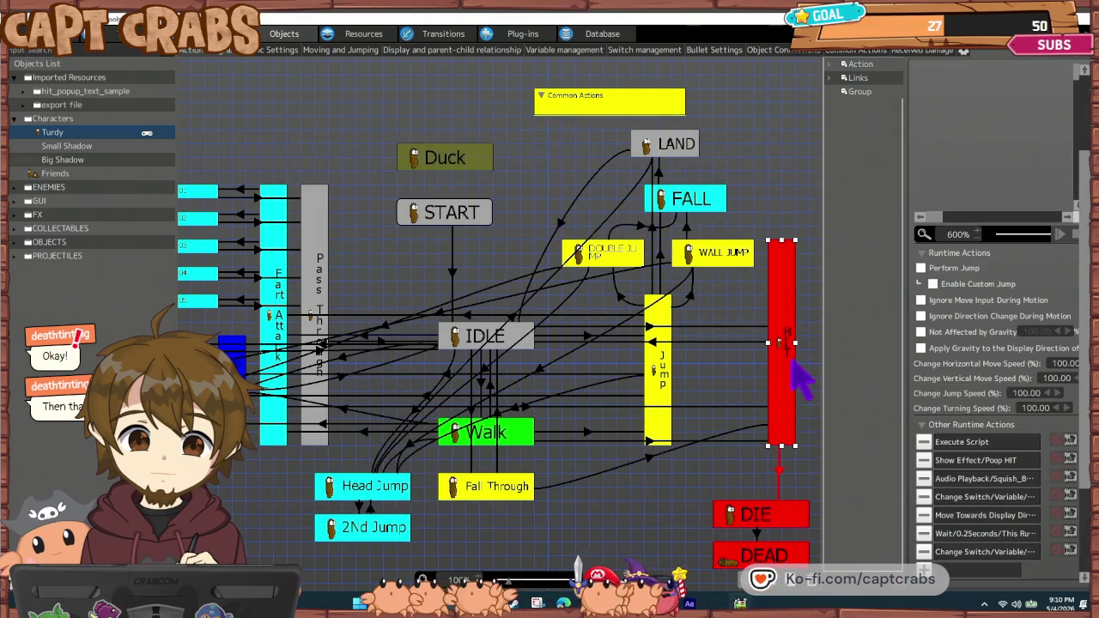
left_click(475, 339)
- Review the Walk, Fall Through, IDLE, Head Jump, 2Nd Jump and double jump states' actions
left_click(517, 429)
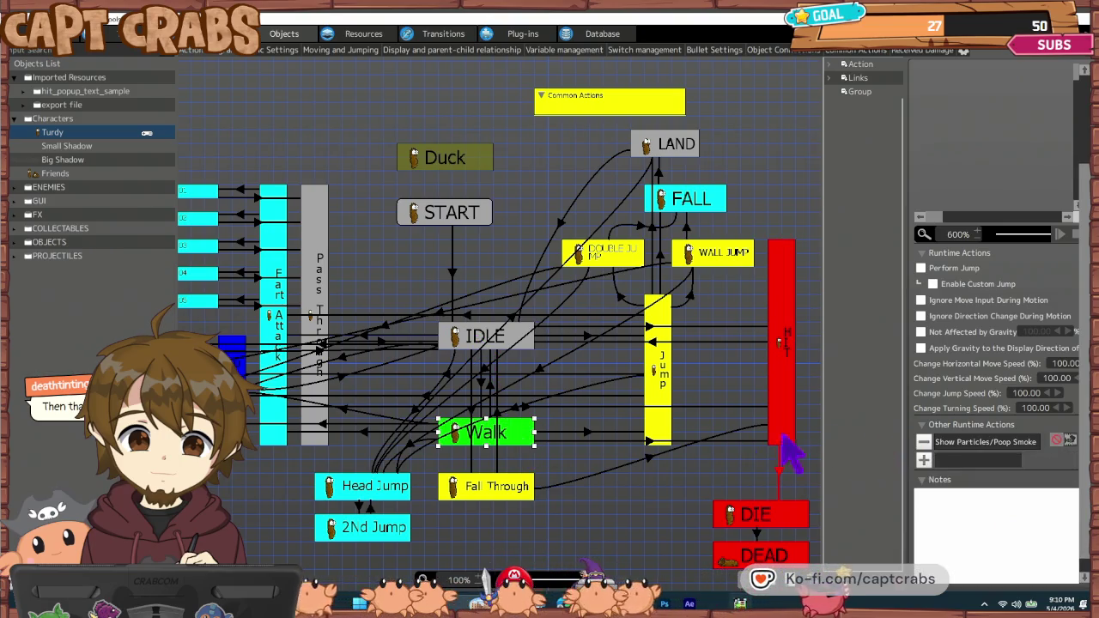
left_click(512, 486)
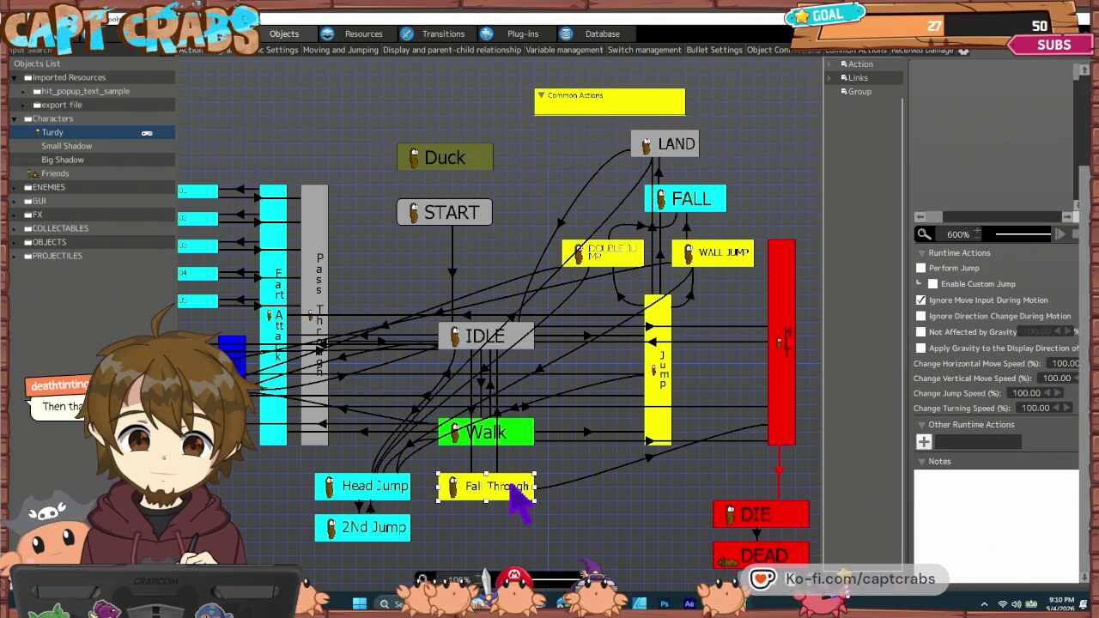
left_click(478, 337)
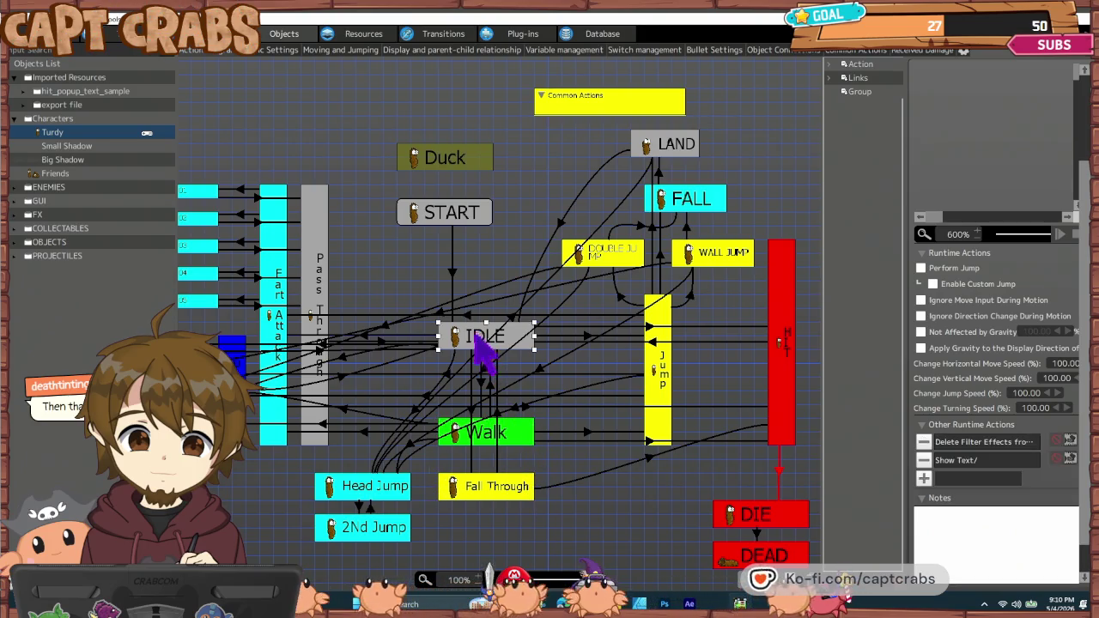
left_click(353, 494)
left_click(396, 539)
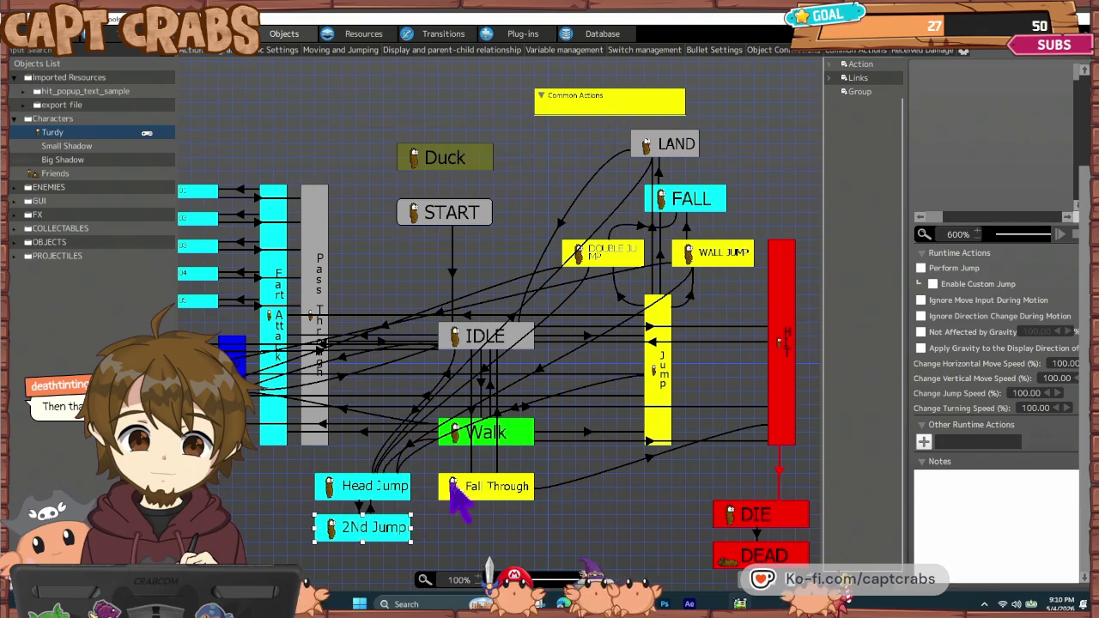
left_click(593, 256)
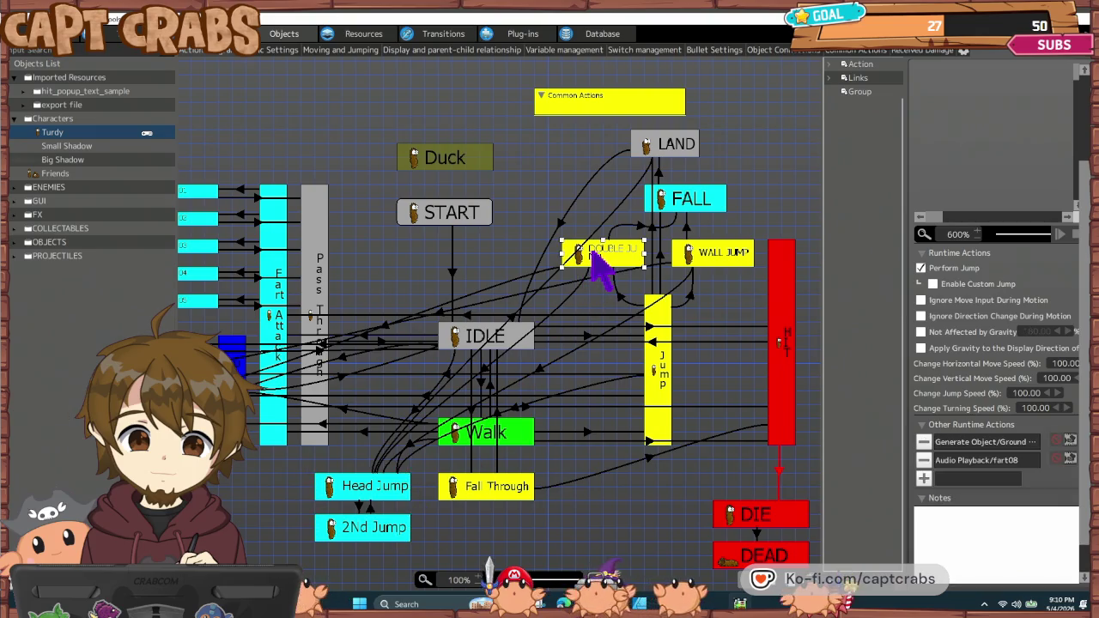
- Inspect Wall Jump, LAND, START, IDLE and HIT, then show the HIT→IDLE link's conditions
left_click(737, 273)
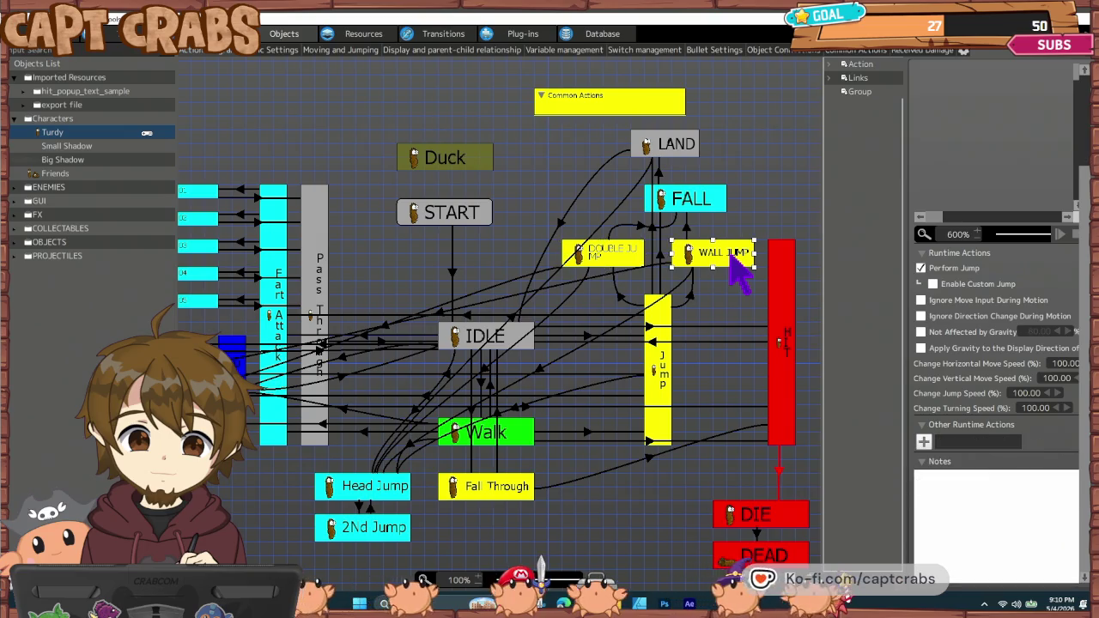
left_click(685, 148)
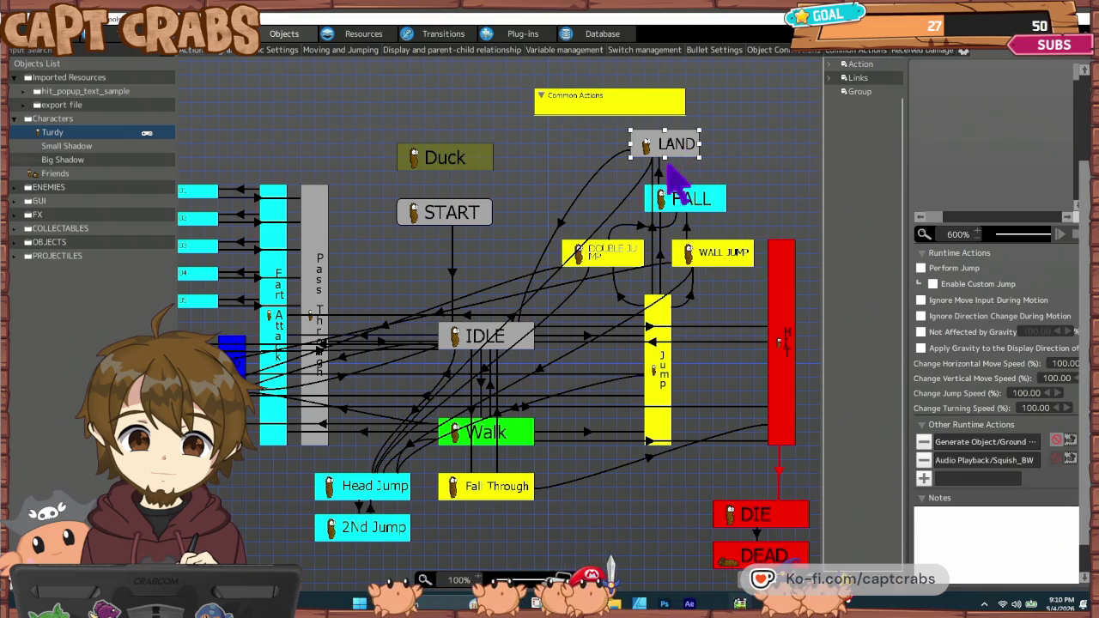
left_click(467, 211)
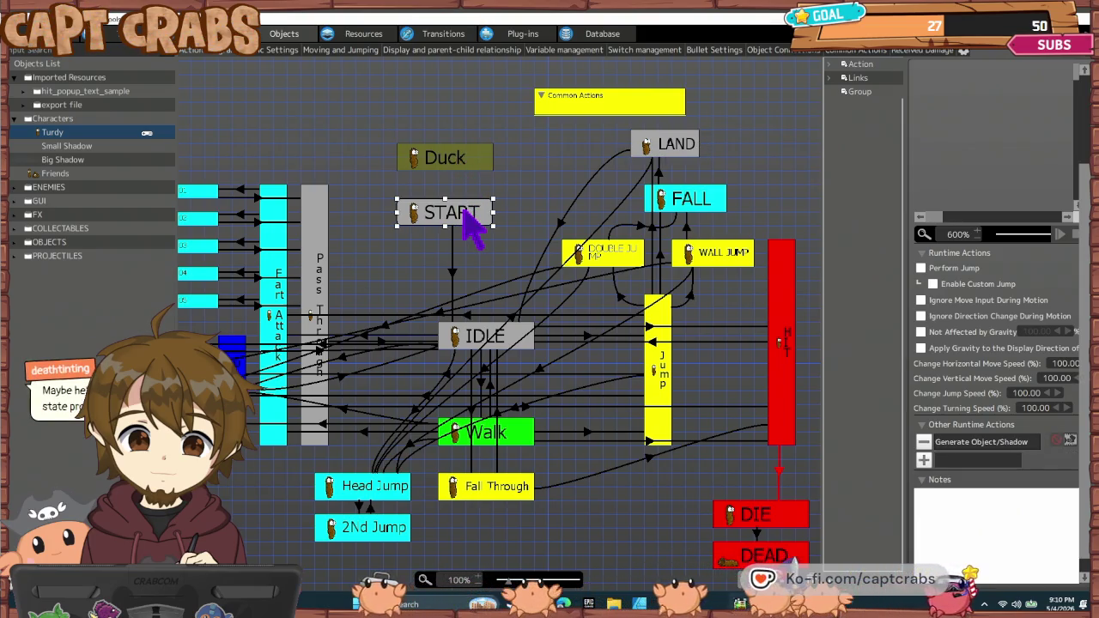
left_click(471, 339)
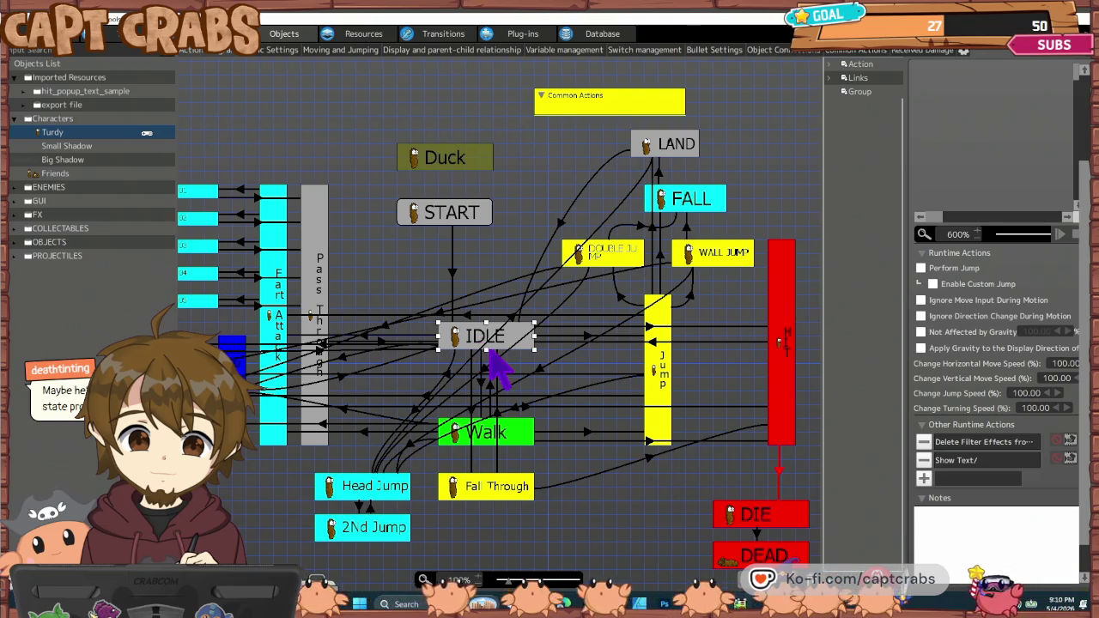
left_click(780, 386)
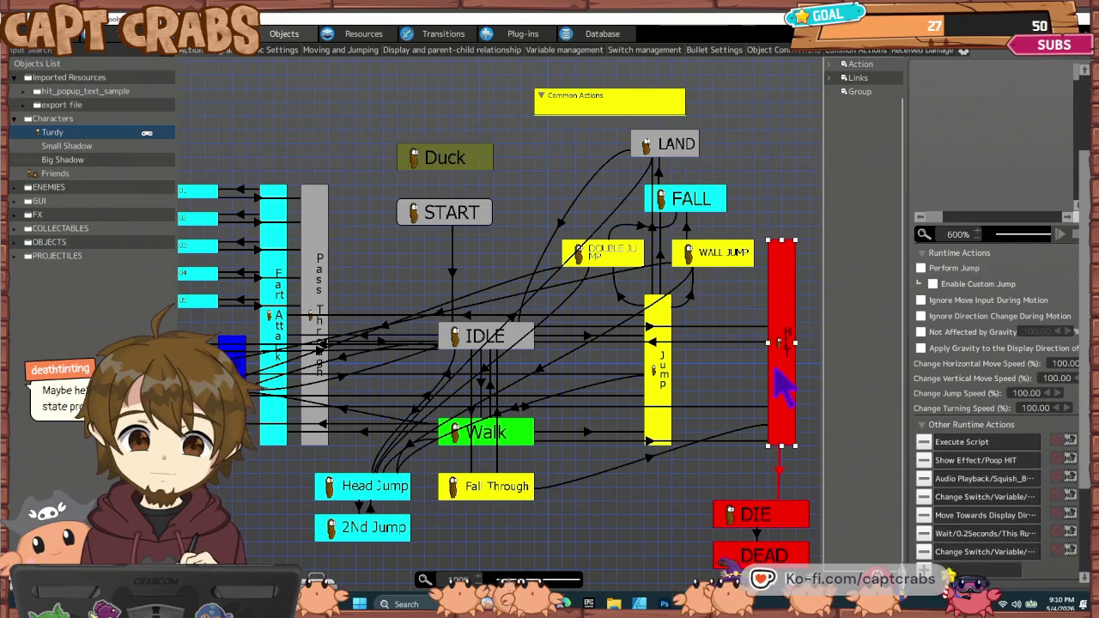
left_click(654, 344)
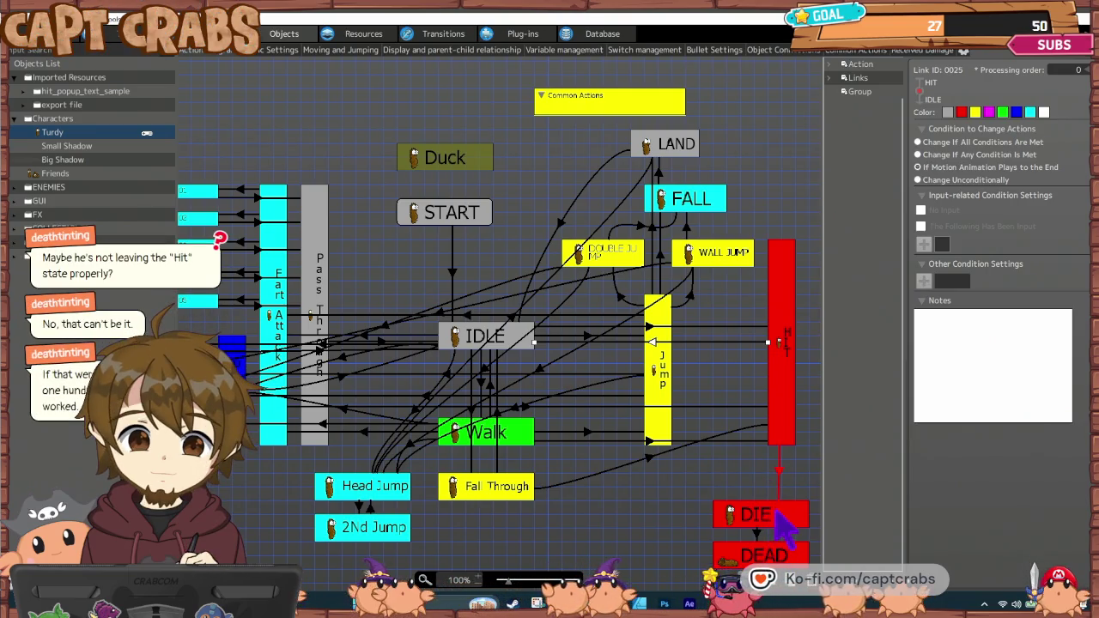
- Check the HIT→DIE and HIT→IDLE link conditions, then list HIT's runtime actions
left_click(779, 479)
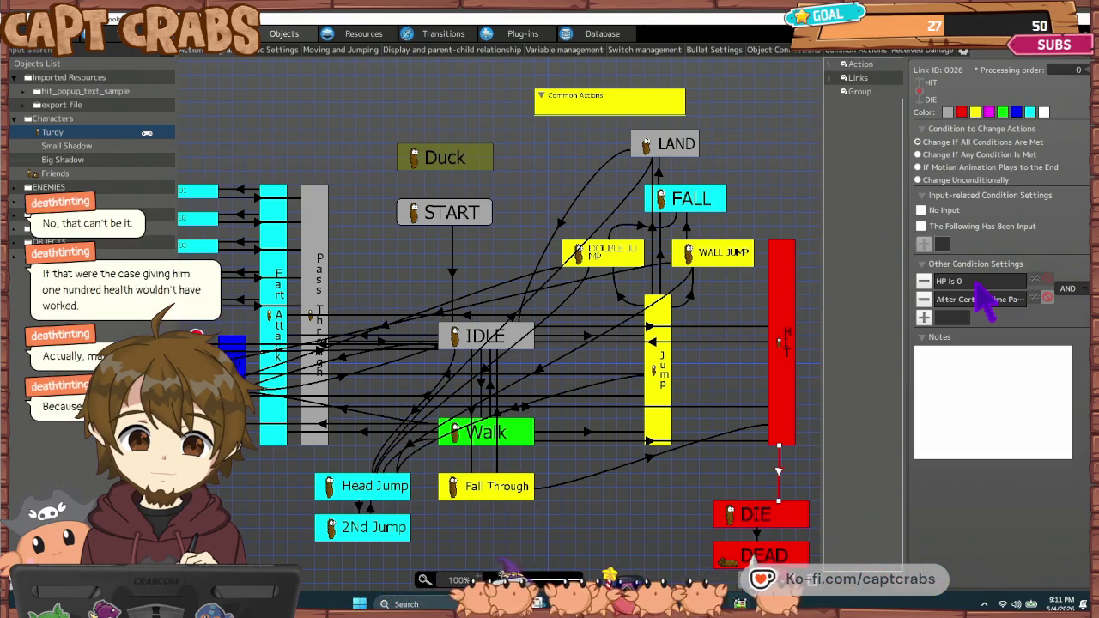
left_click(656, 342)
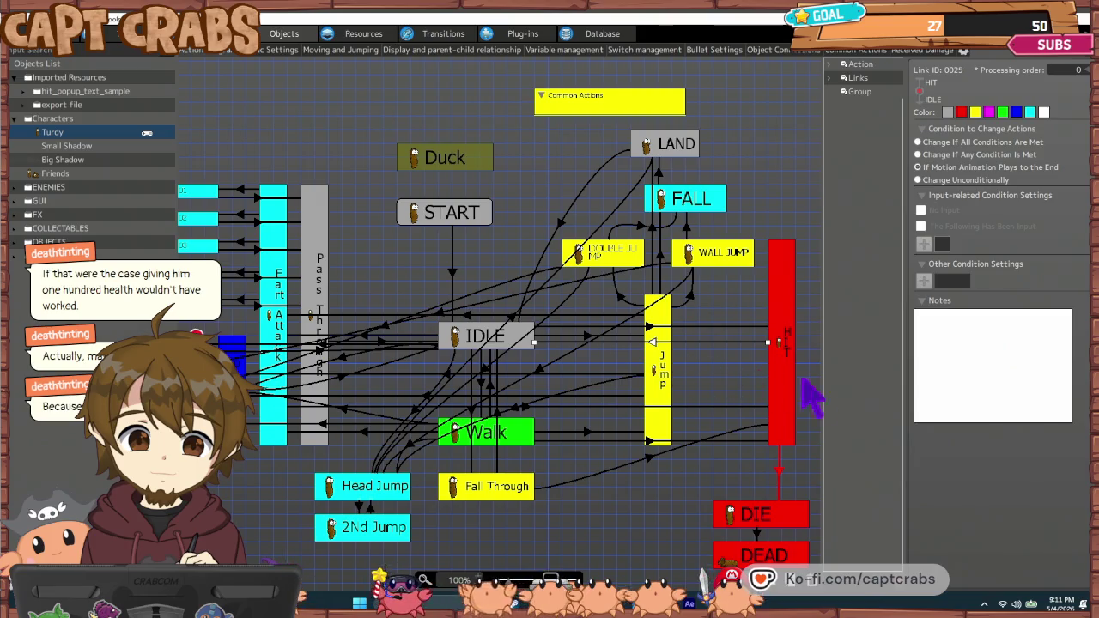
left_click(777, 370)
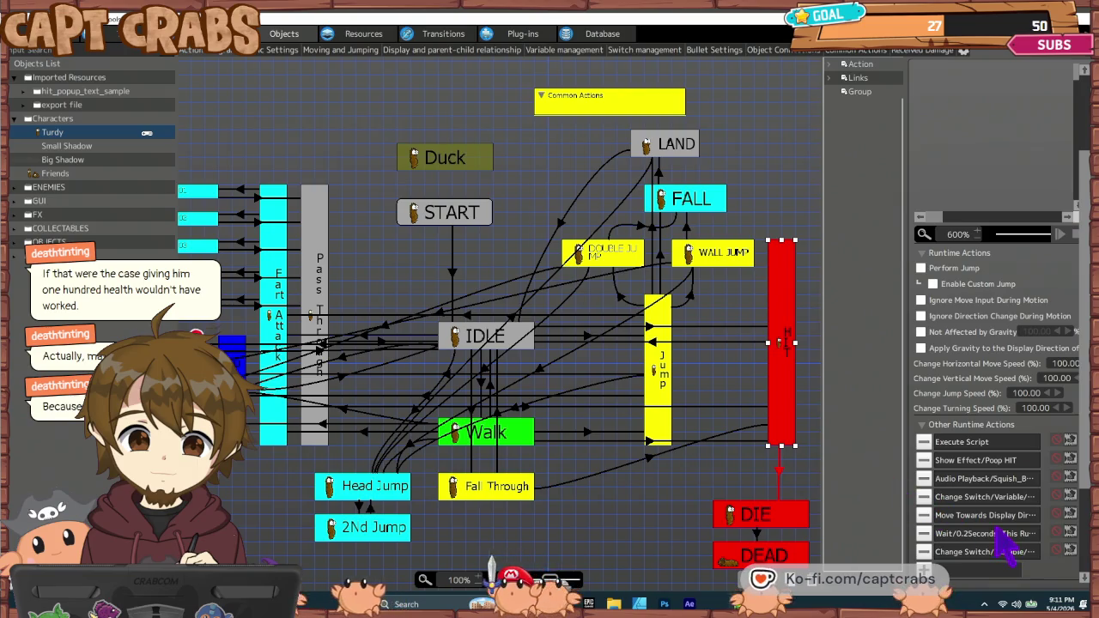
- Select HIT's Wait 0.25 Seconds action and launch a test play
left_click(1061, 534)
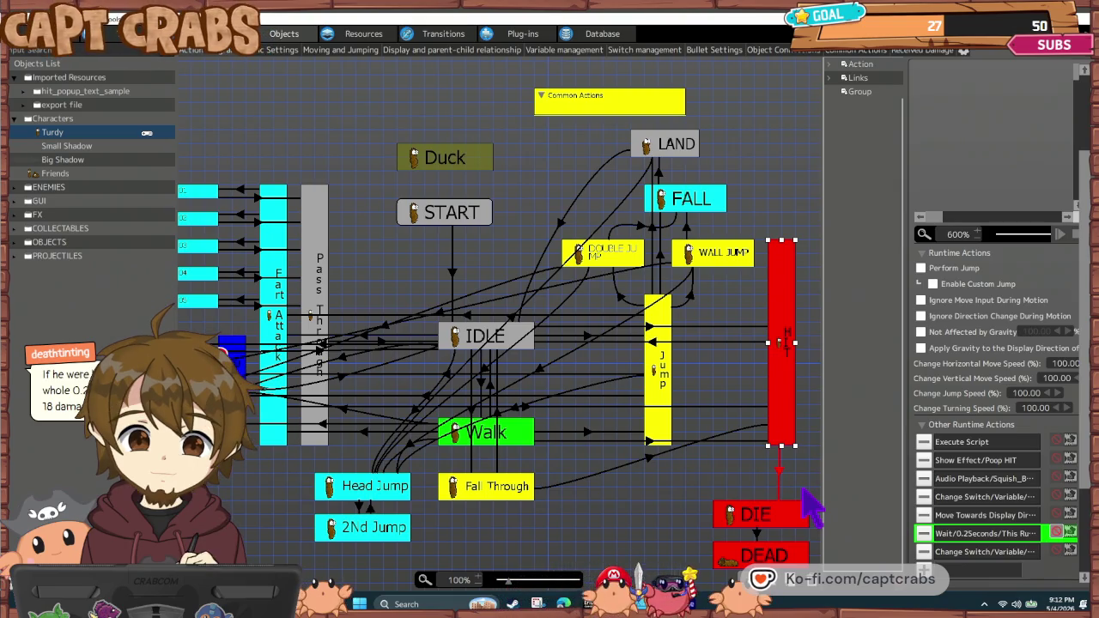
double_click(804, 491)
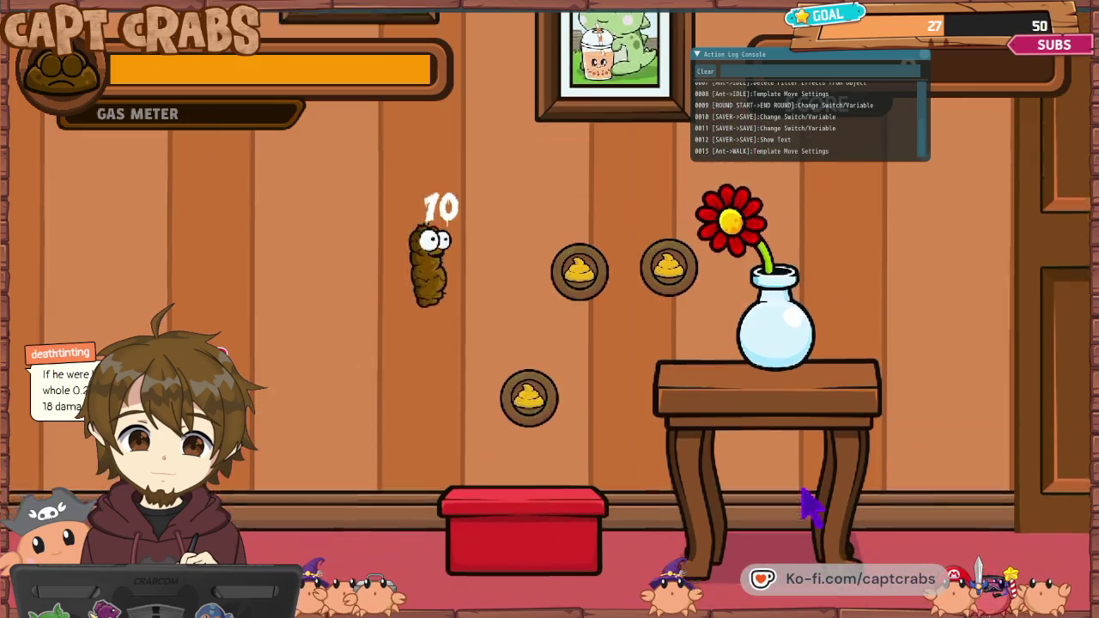
- Run Turdy right into the enemy to take a hit, then exit the game to the editor
key("Right")
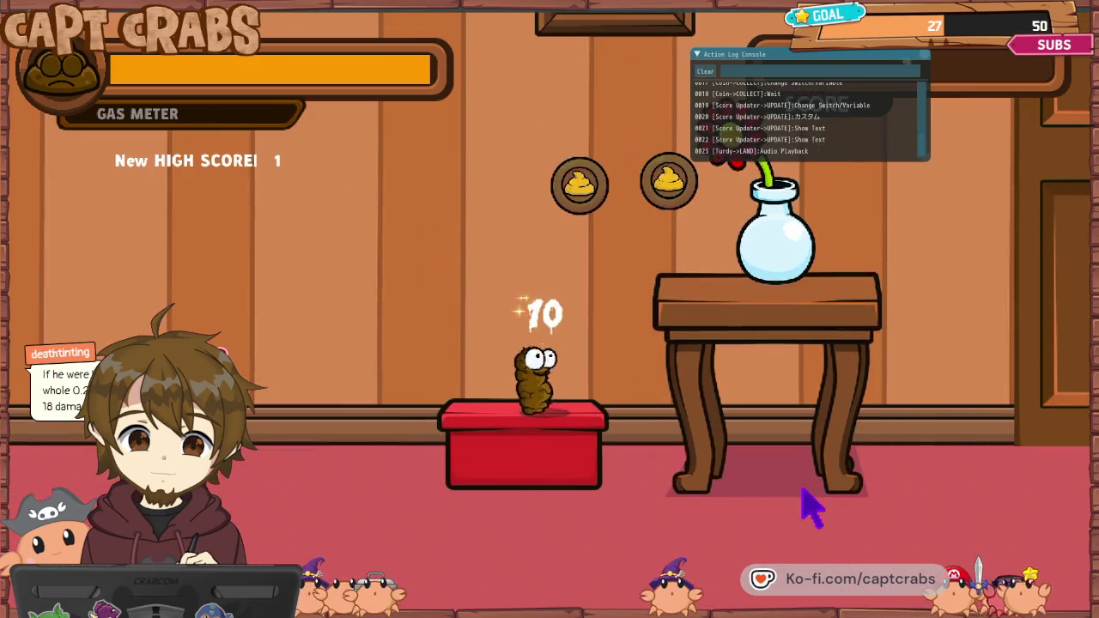
key("Right")
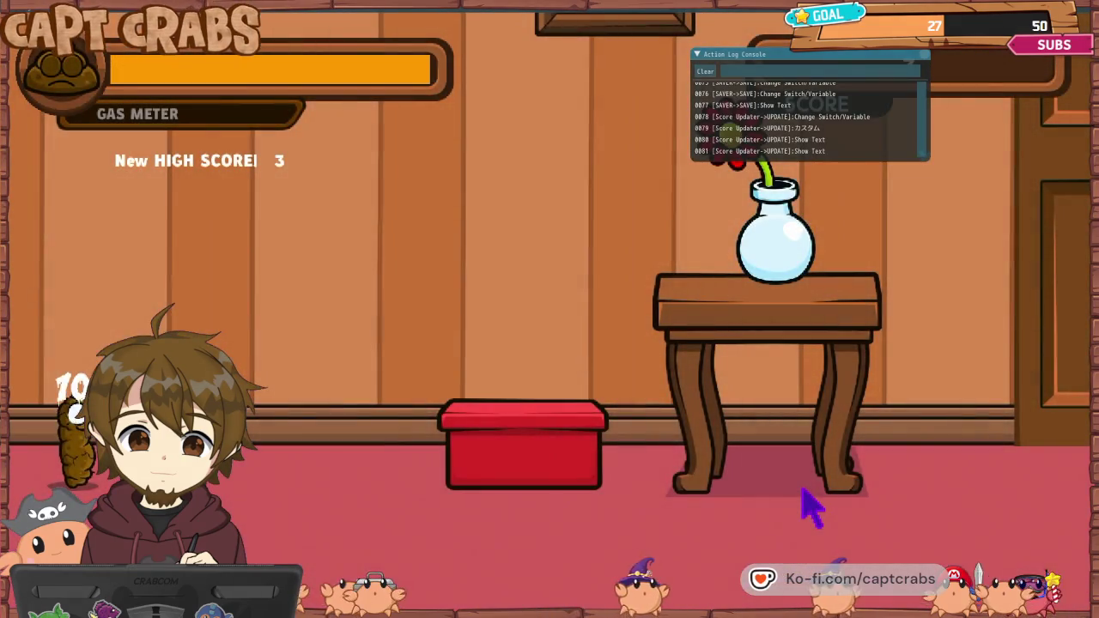
key("Escape")
key("Down")
key("Down")
key("Down")
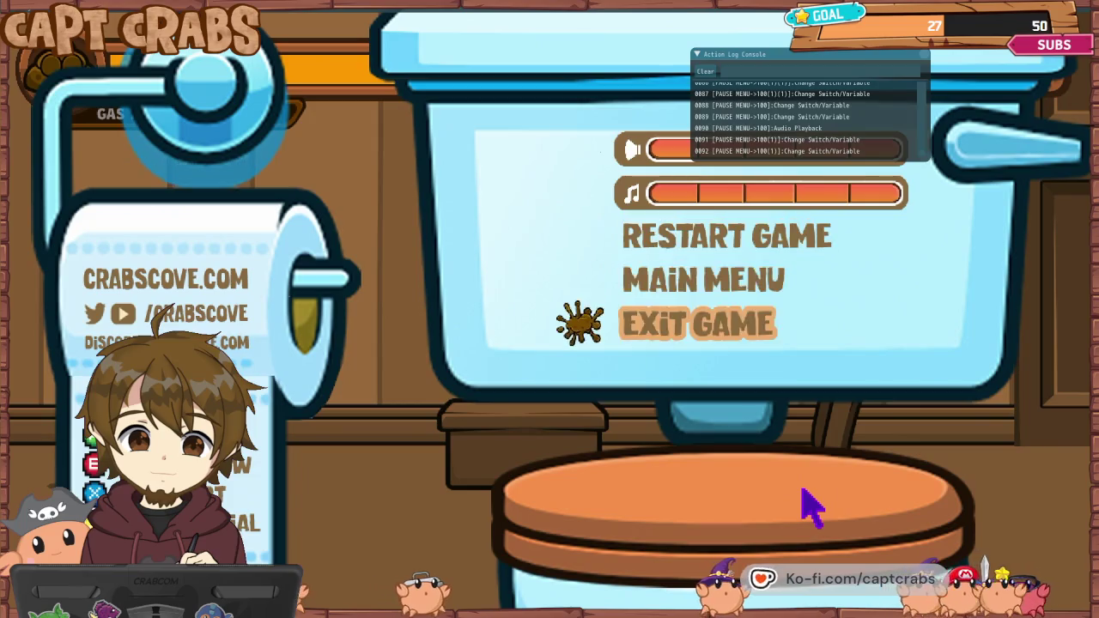
key("Return")
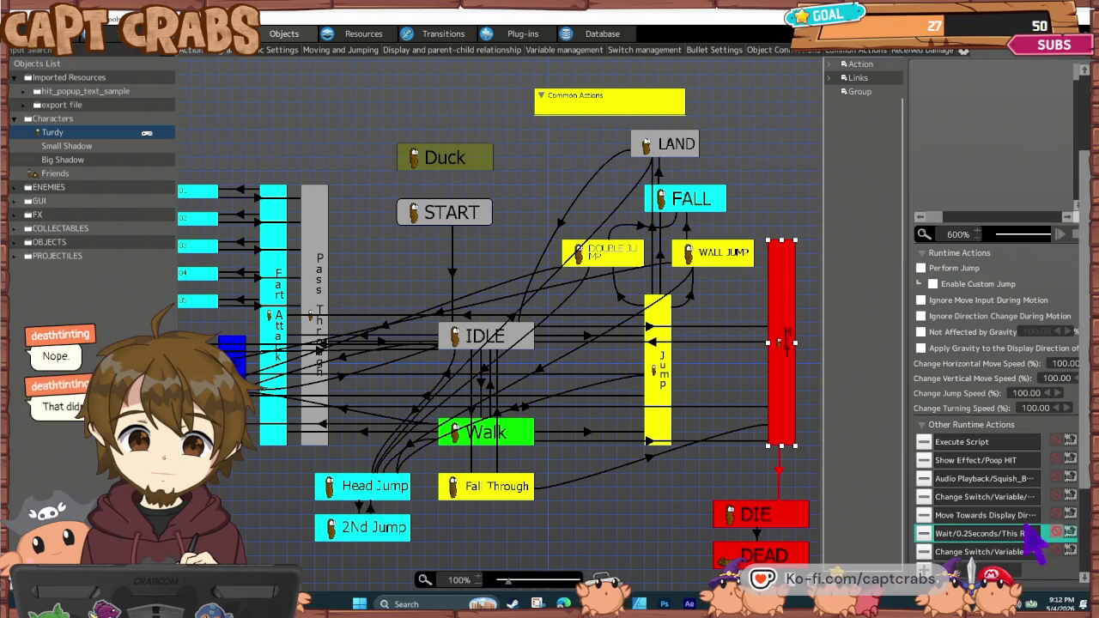
- Select HIT's 0.25-second wait, clear the graph selection, and save the project
left_click(1058, 532)
left_click(684, 469)
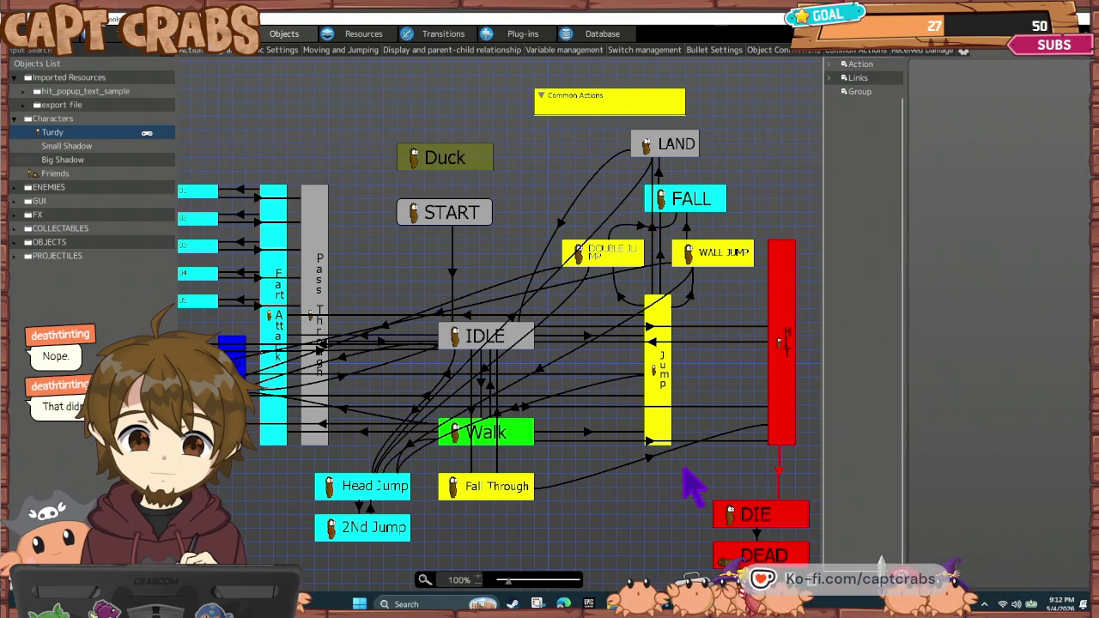
key("ctrl+s")
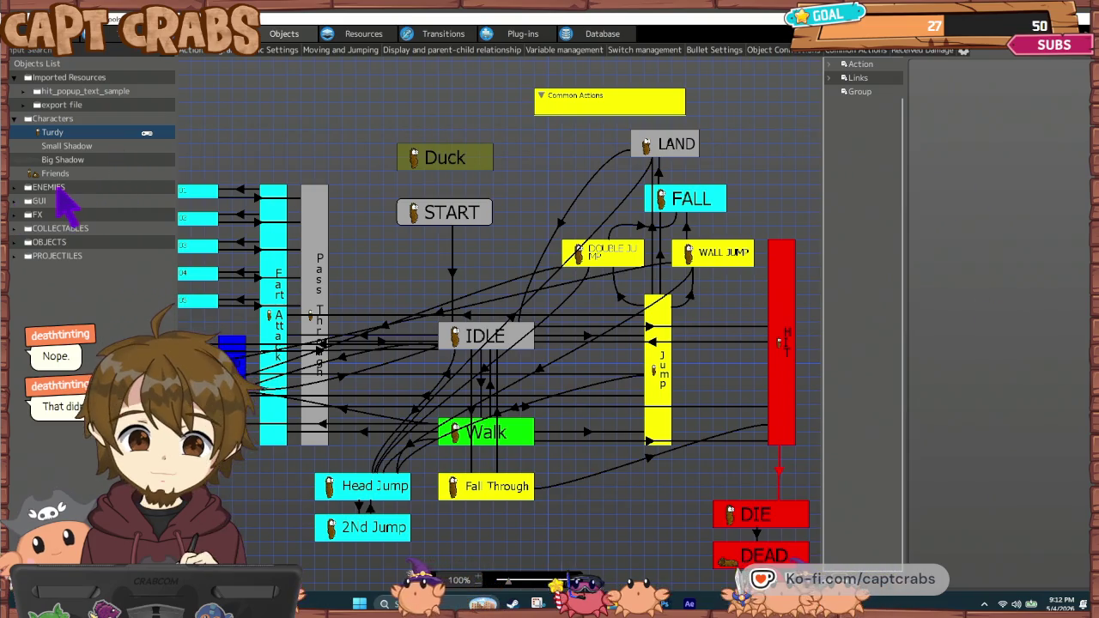
- Make the Ant's ATTACK Attack Settings assign constant 1 to the attribute variable
left_click(22, 187)
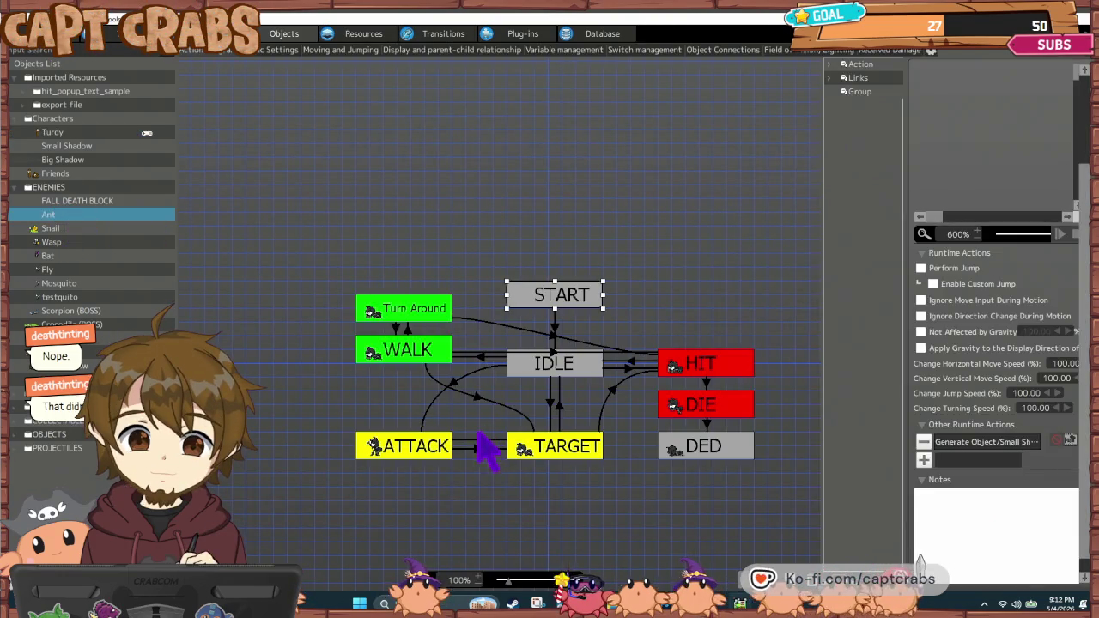
left_click(442, 457)
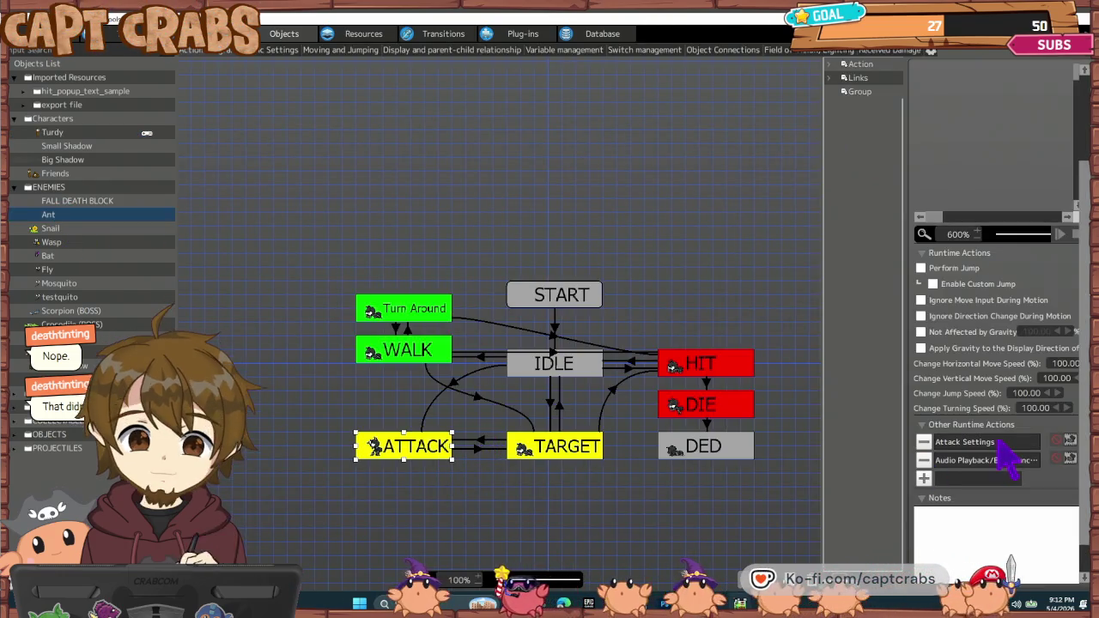
double_click(997, 442)
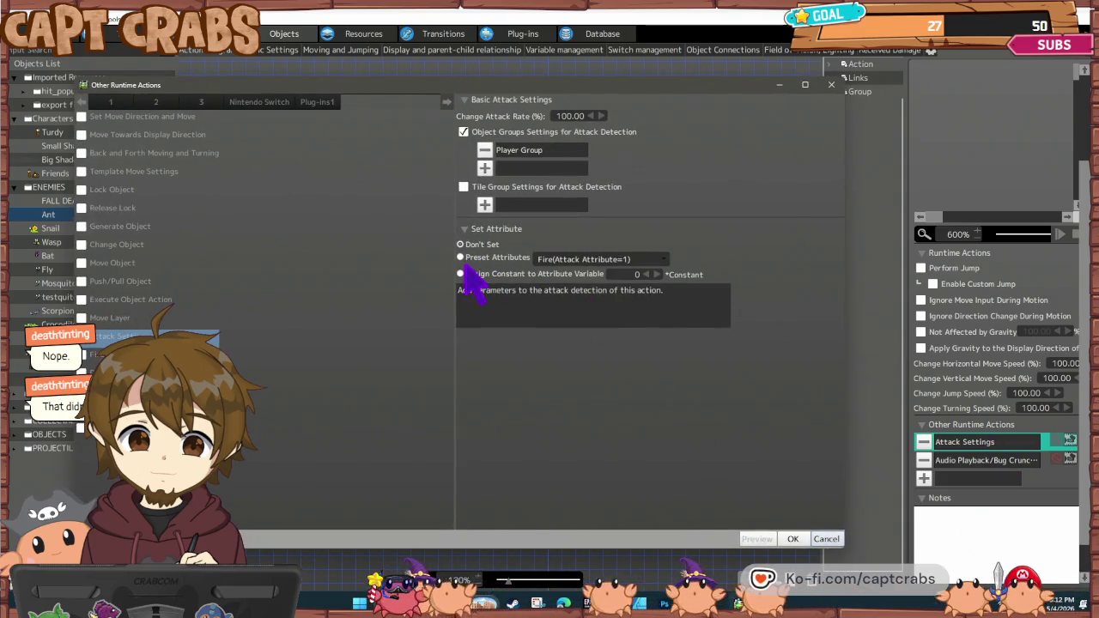
left_click(654, 274)
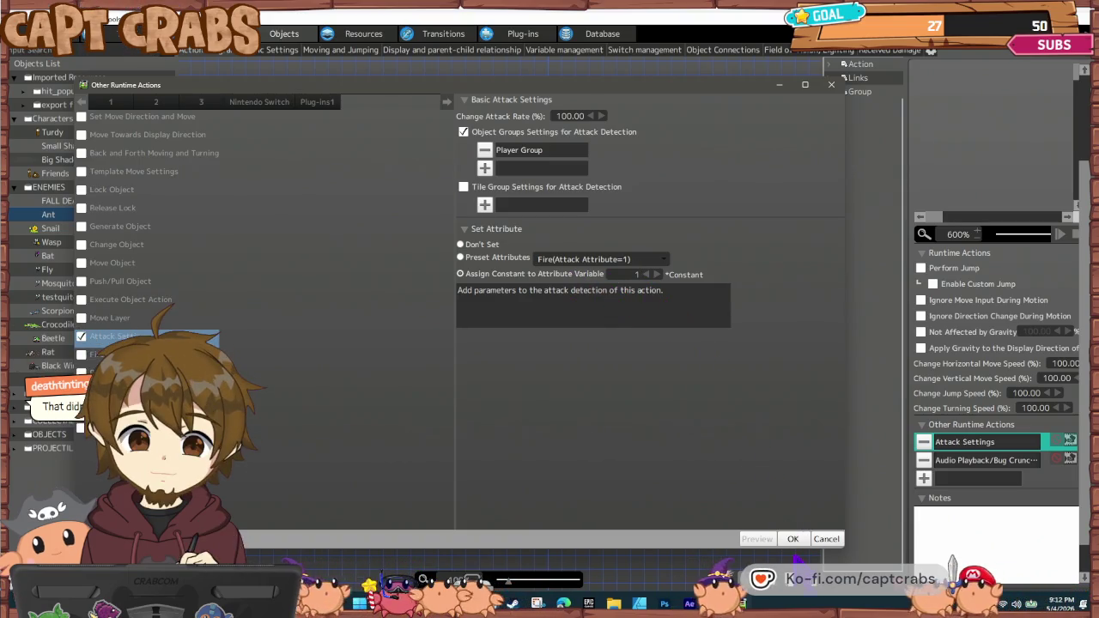
left_click(792, 539)
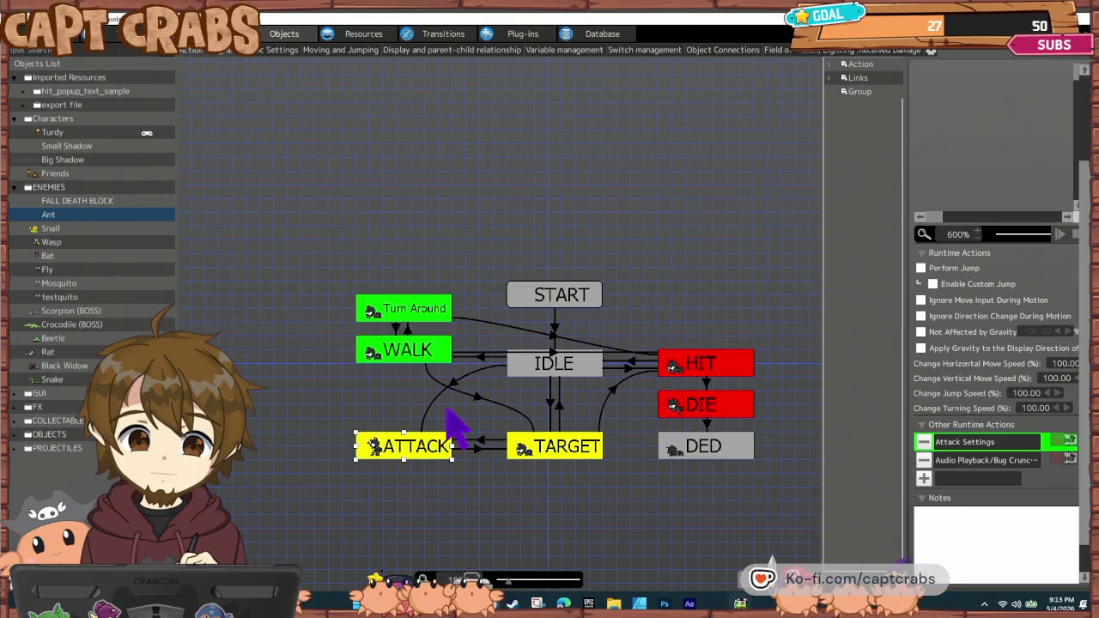
- Check the Ant's ATTACK/TARGET links and the 1.50-second After Certain Time Passes condition
left_click(480, 448)
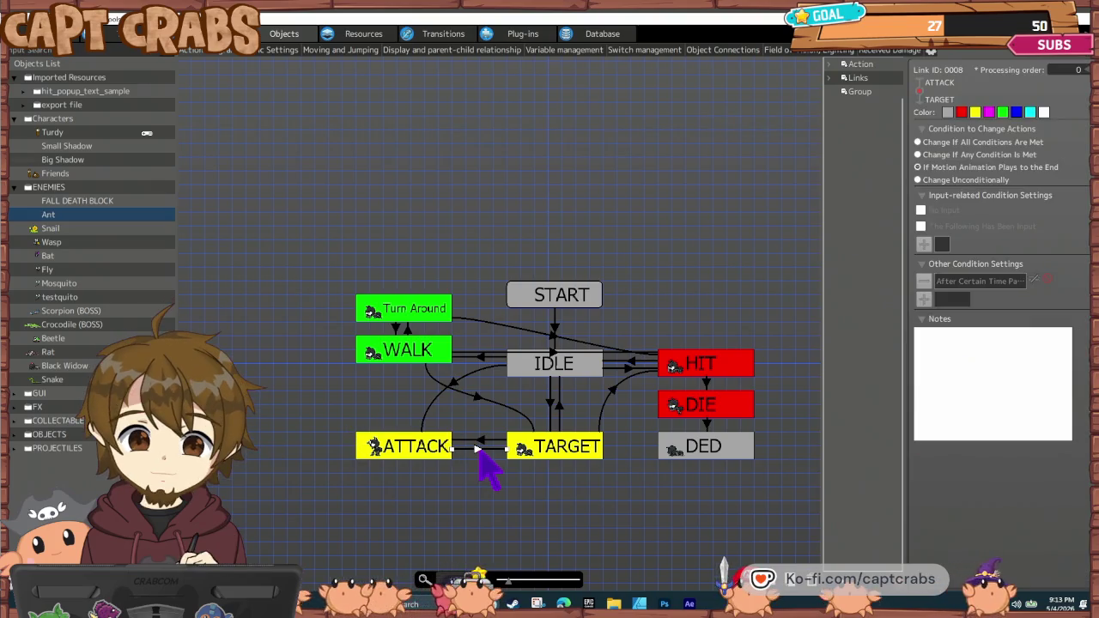
left_click(419, 451)
left_click(479, 447)
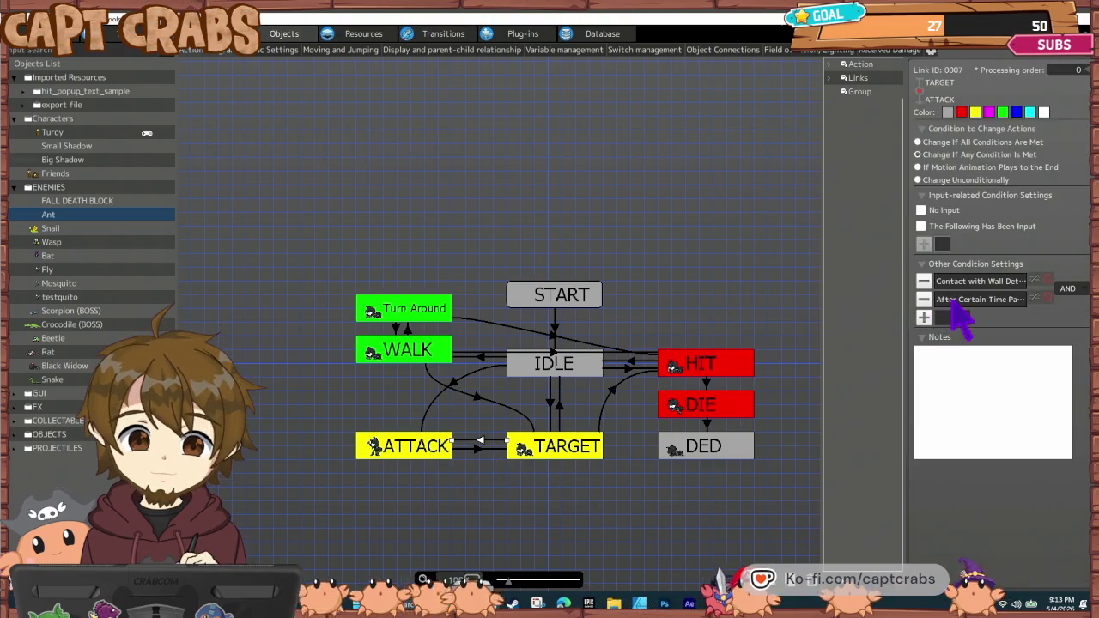
double_click(974, 299)
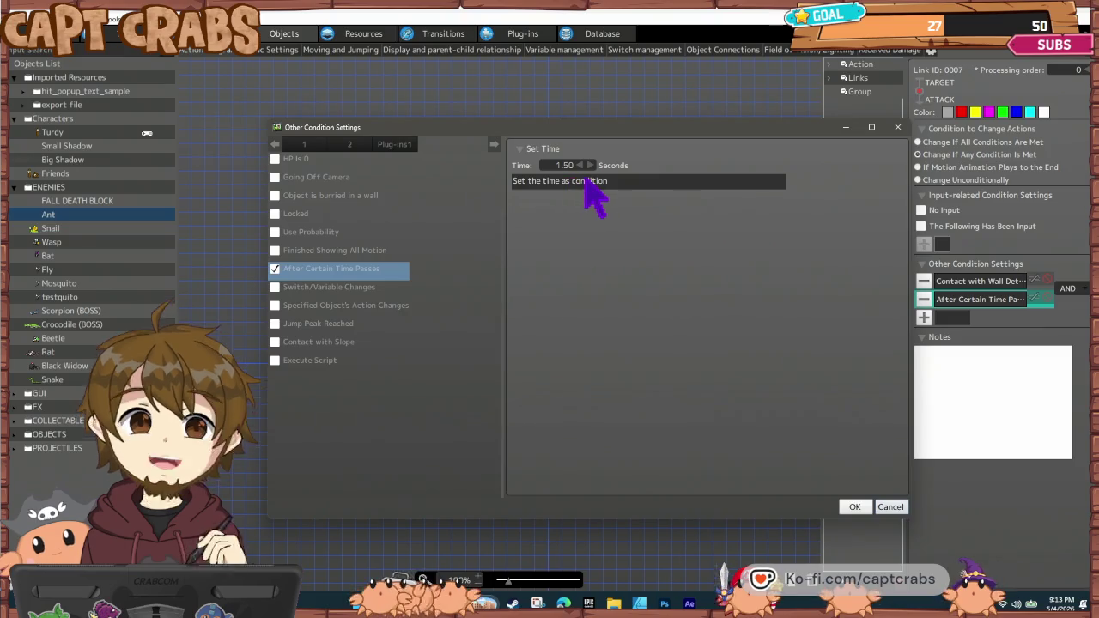
left_click(893, 507)
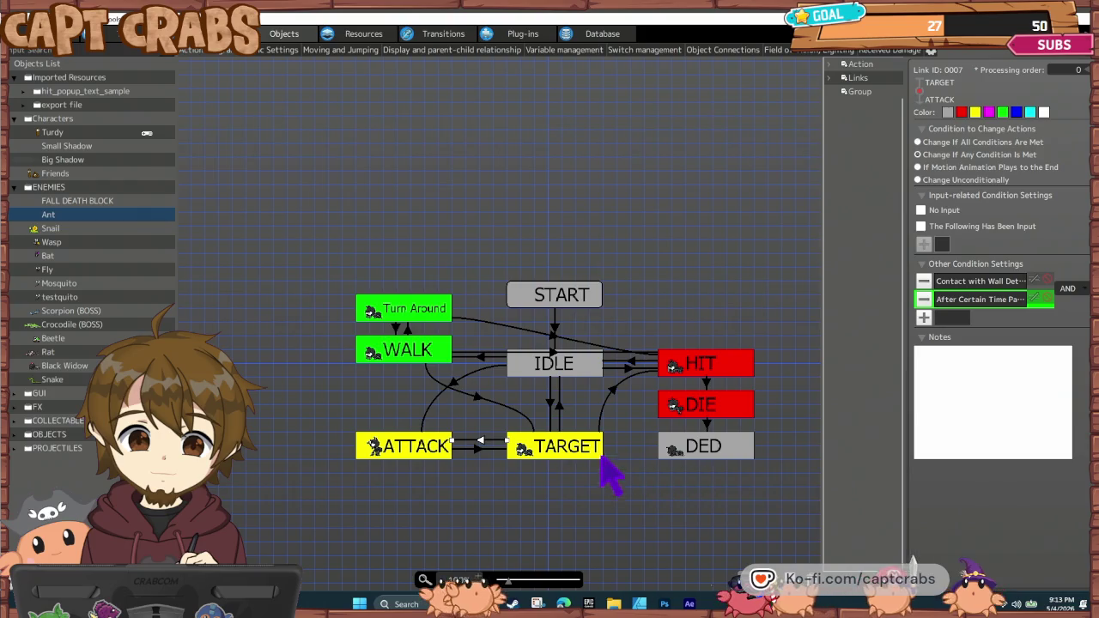
- Review the IDLE→ATTACK link and ATTACK actions, then start a test play
left_click(454, 385)
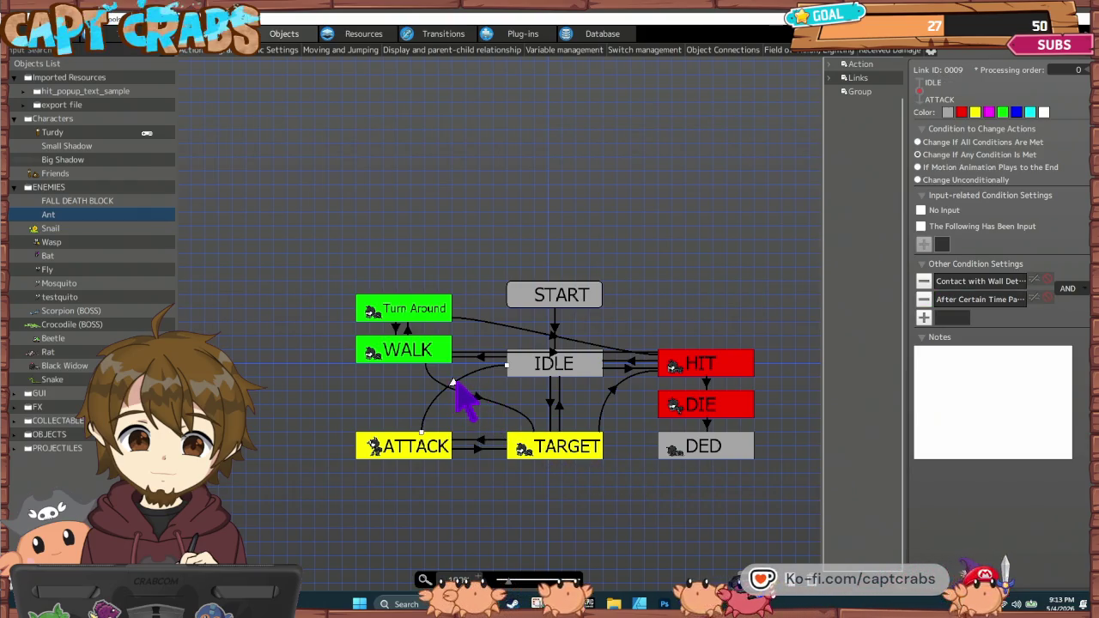
left_click(434, 456)
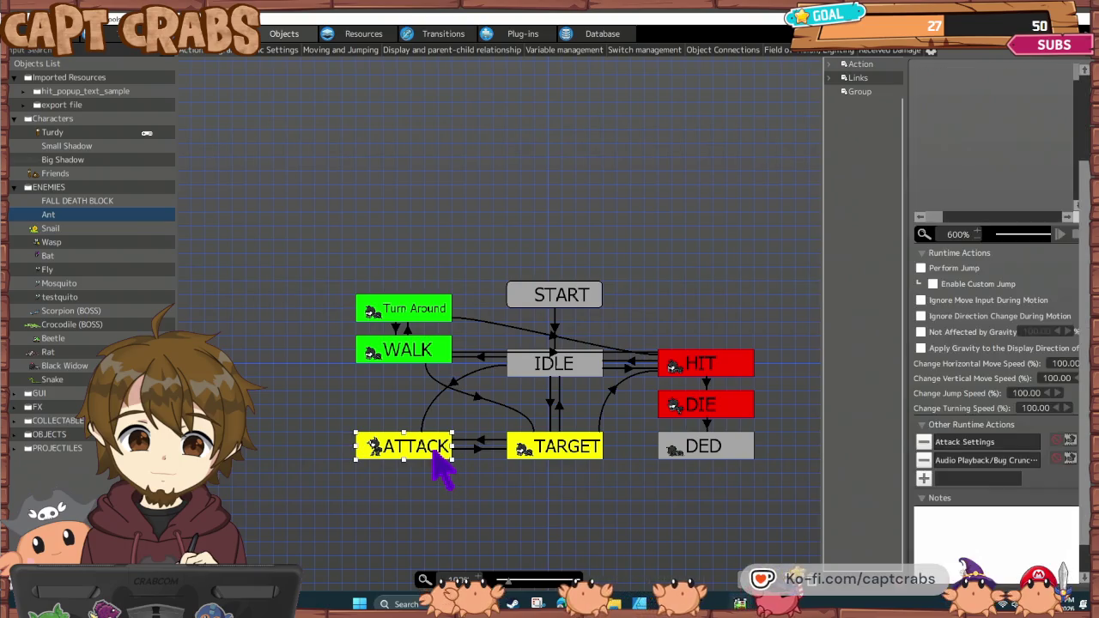
double_click(490, 452)
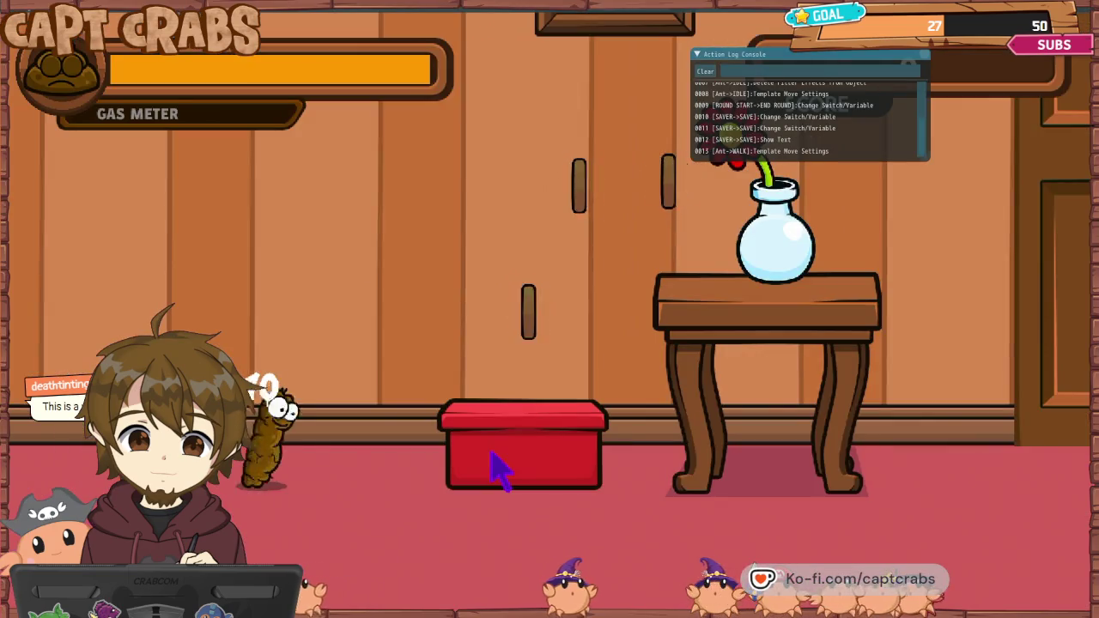
- Walk Turdy right past the table into the Ant, then choose EXIT GAME from the pause menu
key("Right")
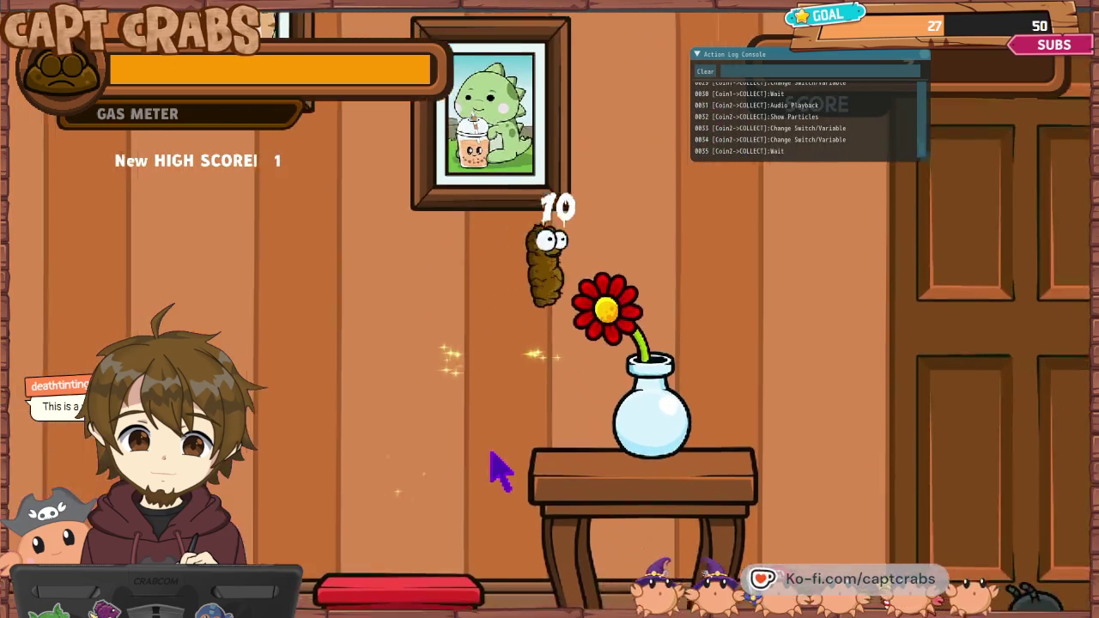
key("Right")
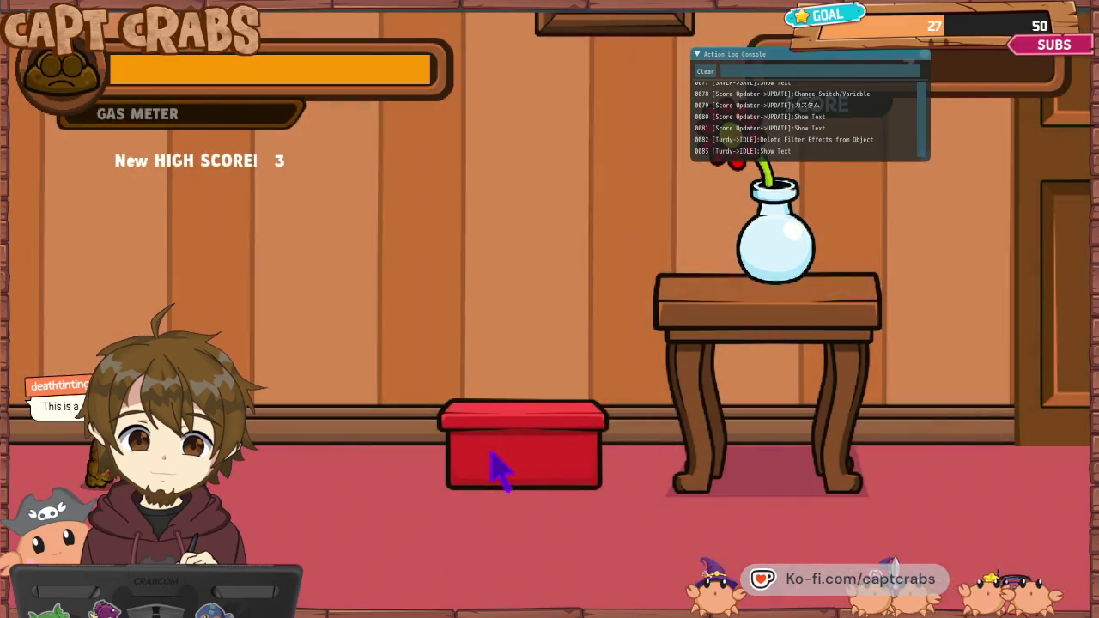
key("Escape")
key("Down")
key("Down")
key("Down")
key("Down")
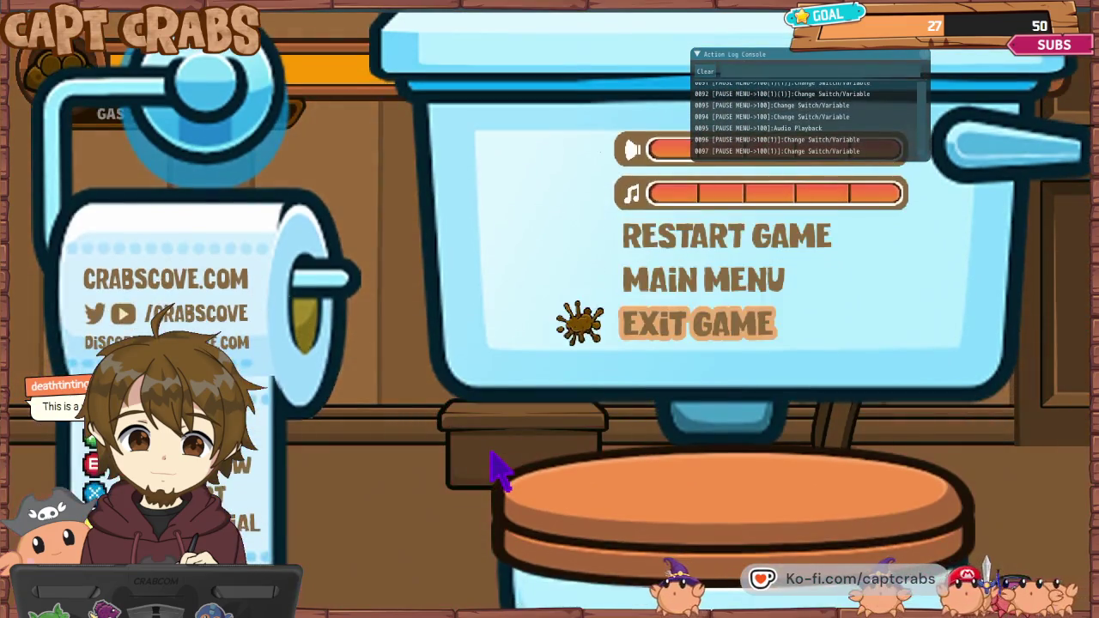
key("Return")
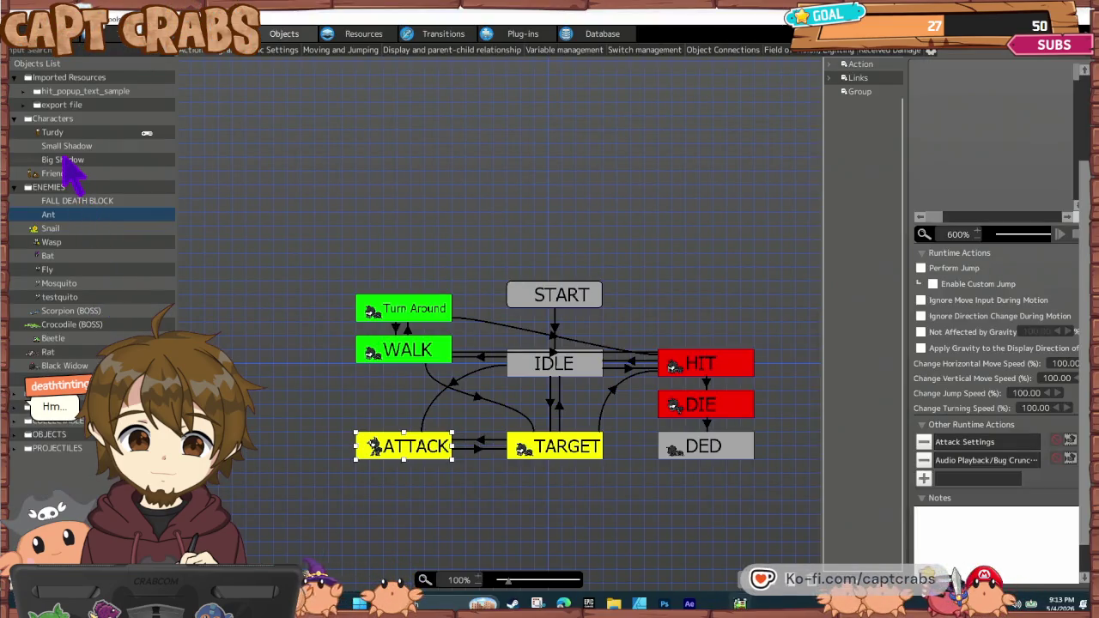
- Copy the Show Text action from Turdy's IDLE state and paste it into the Ant's ATTACK state
left_click(68, 133)
left_click(786, 367)
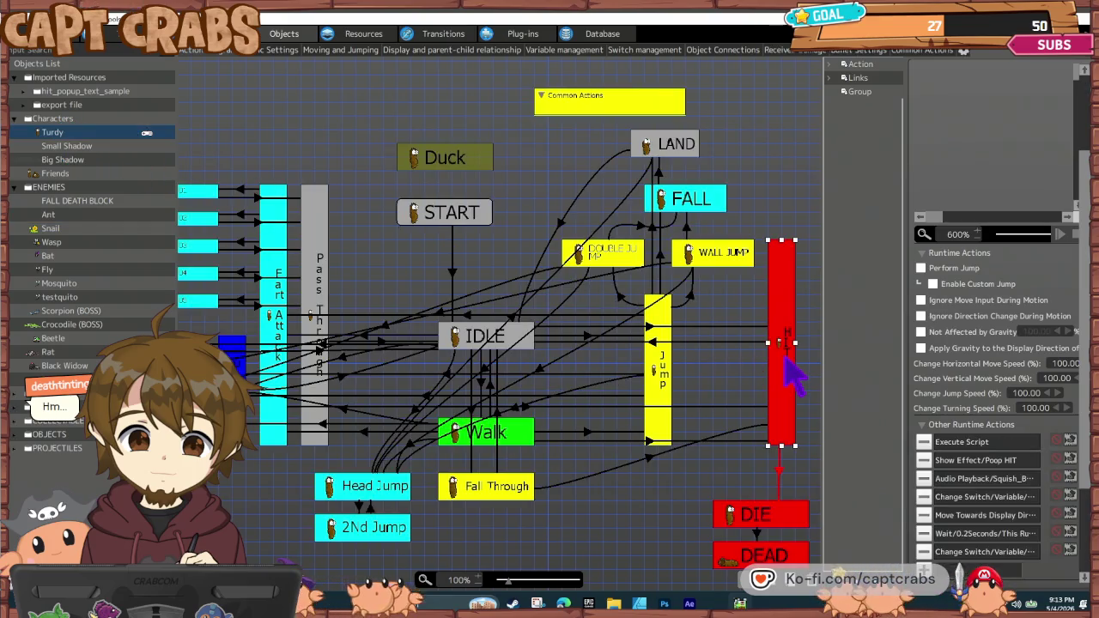
left_click(469, 333)
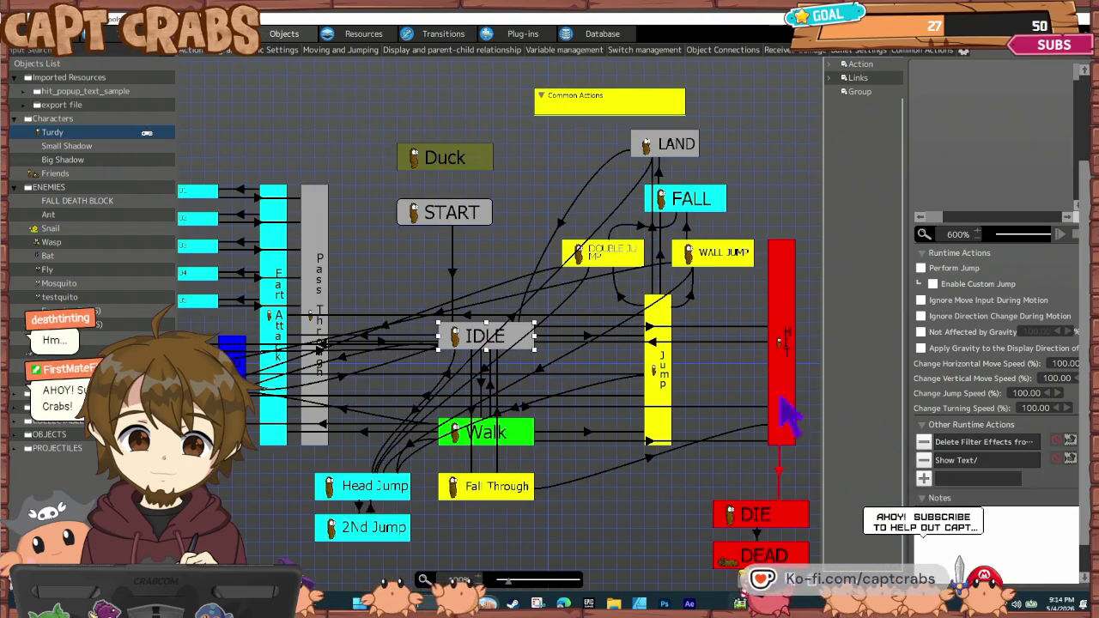
left_click(967, 463)
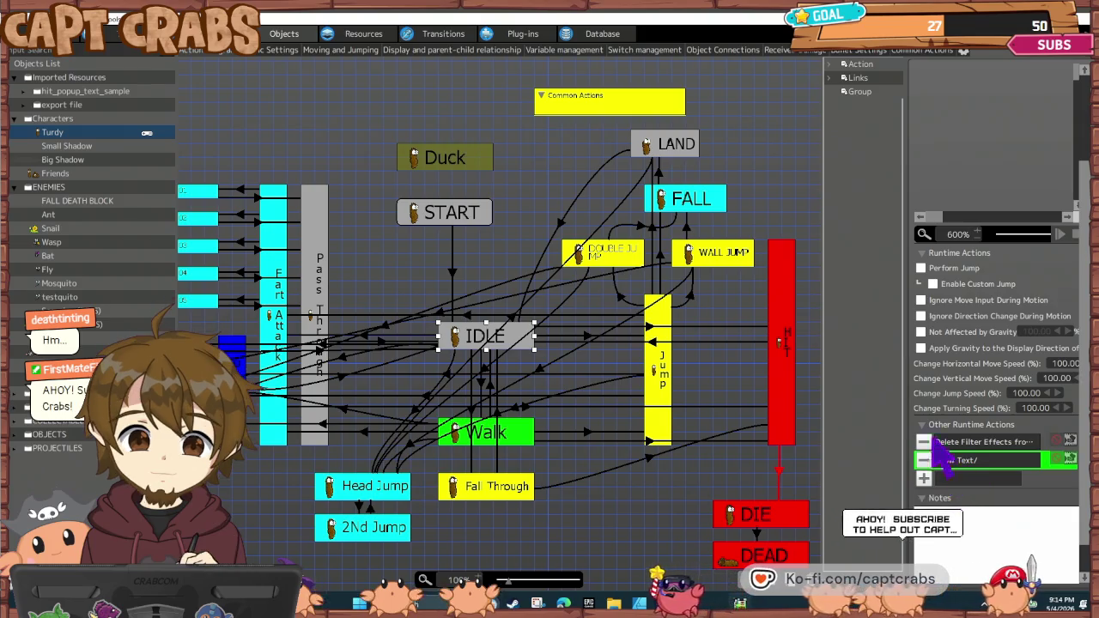
left_click(71, 216)
left_click(404, 455)
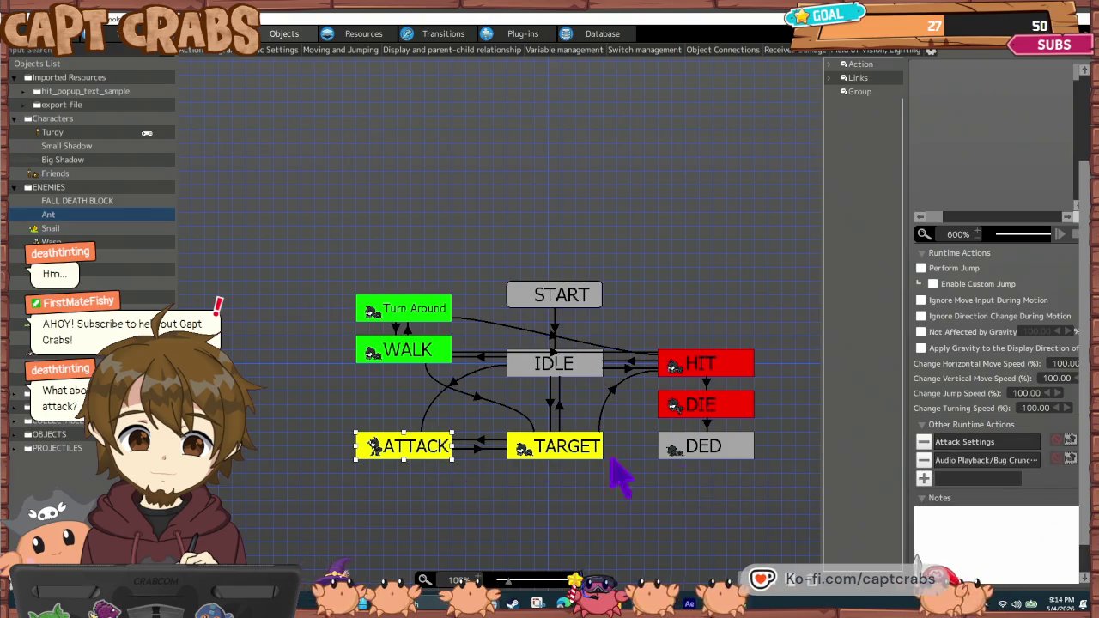
key("ctrl+v")
- Set the pasted Show Text to display the Object Self variable Max attack
double_click(945, 479)
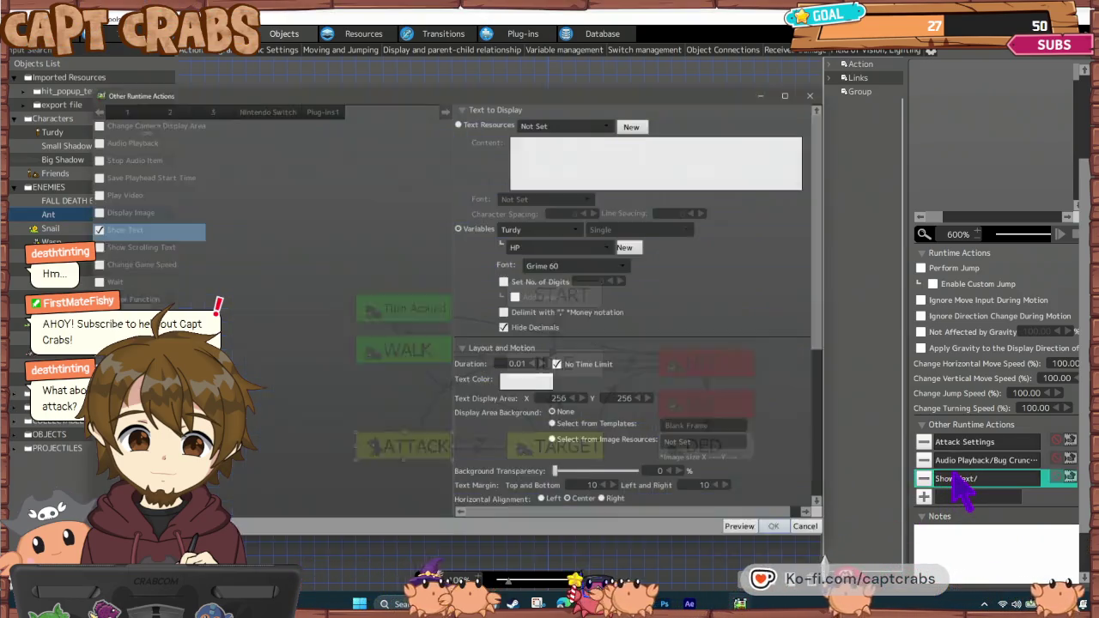
left_click(548, 226)
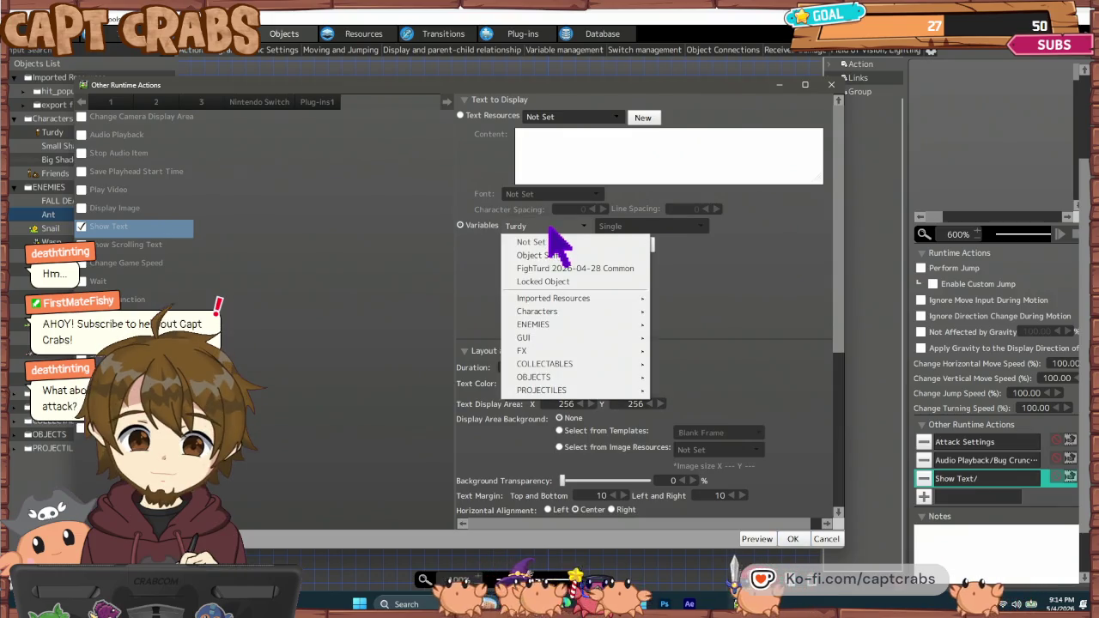
left_click(555, 255)
left_click(560, 247)
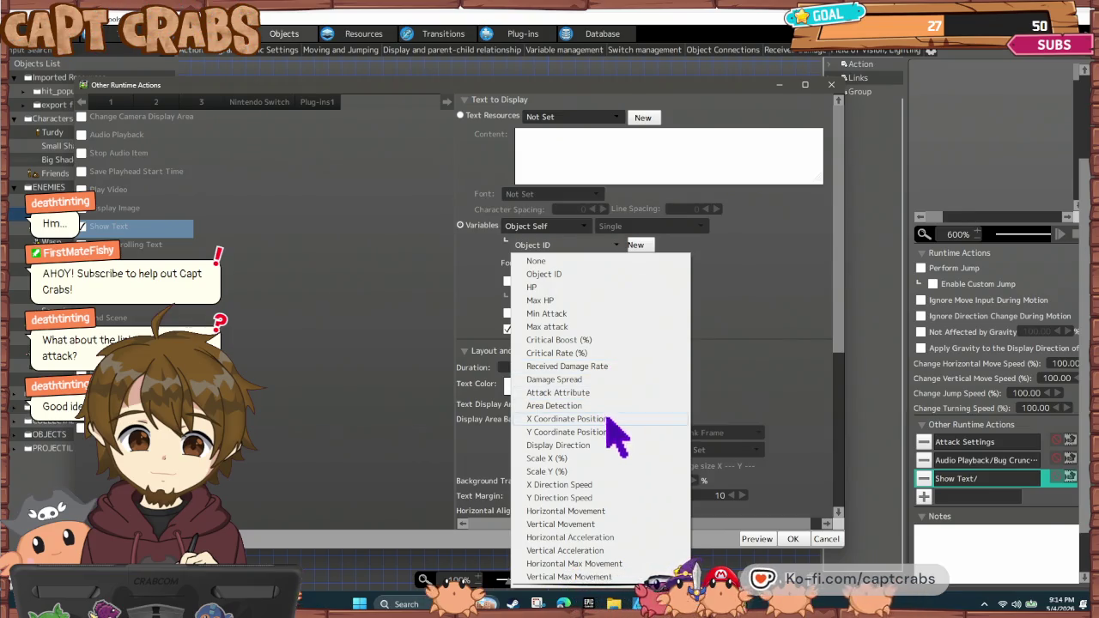
scroll(627, 507, "down", 5)
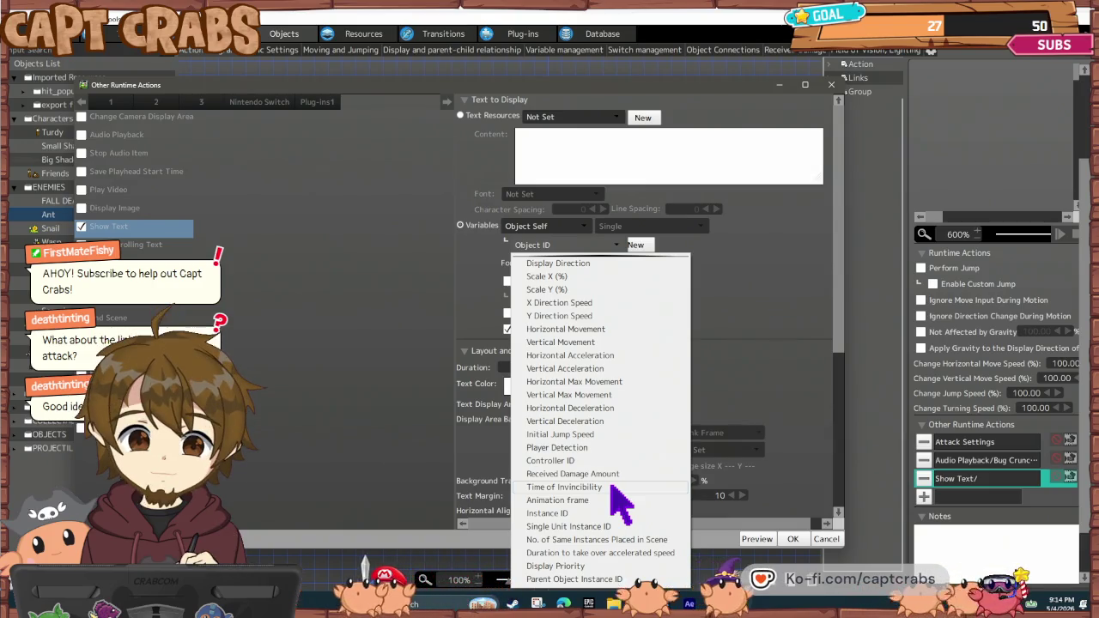
scroll(617, 502, "up", 4)
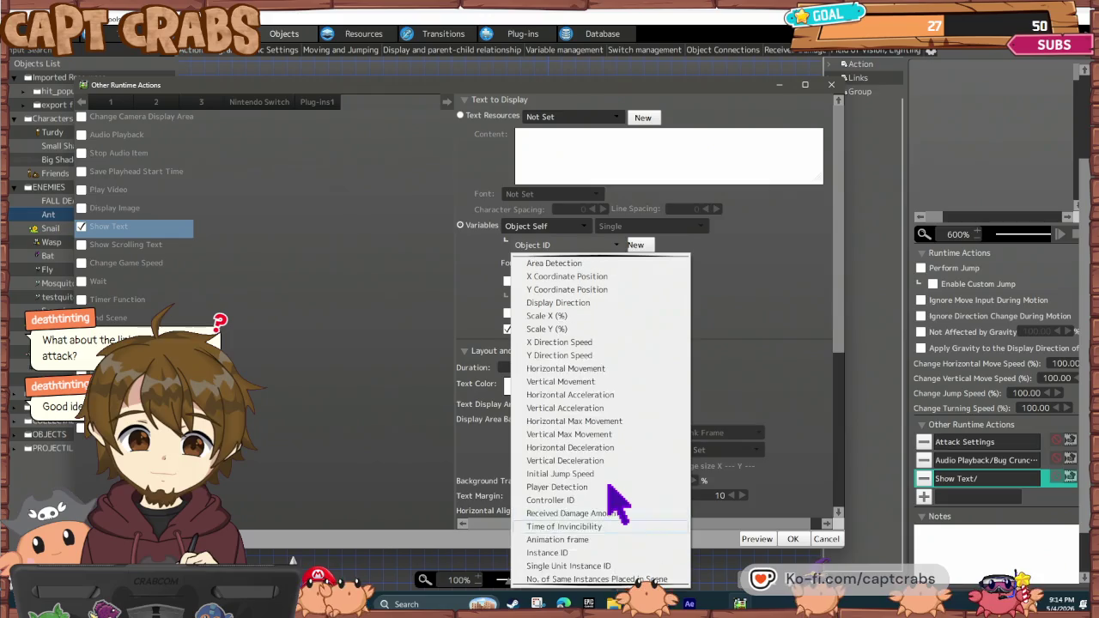
scroll(610, 481, "up", 1)
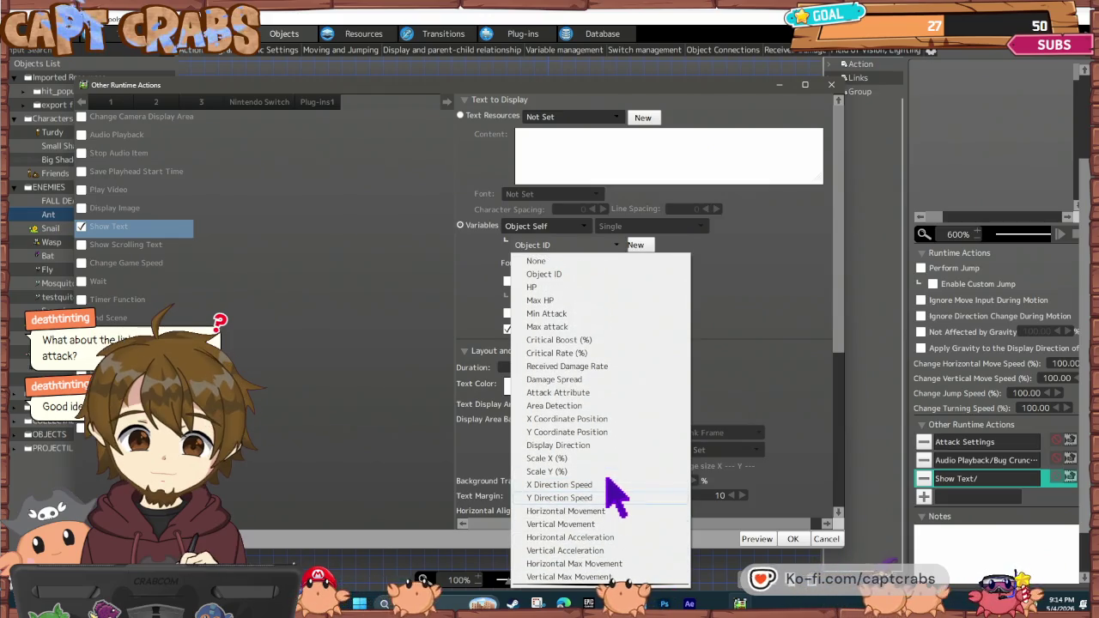
left_click(596, 331)
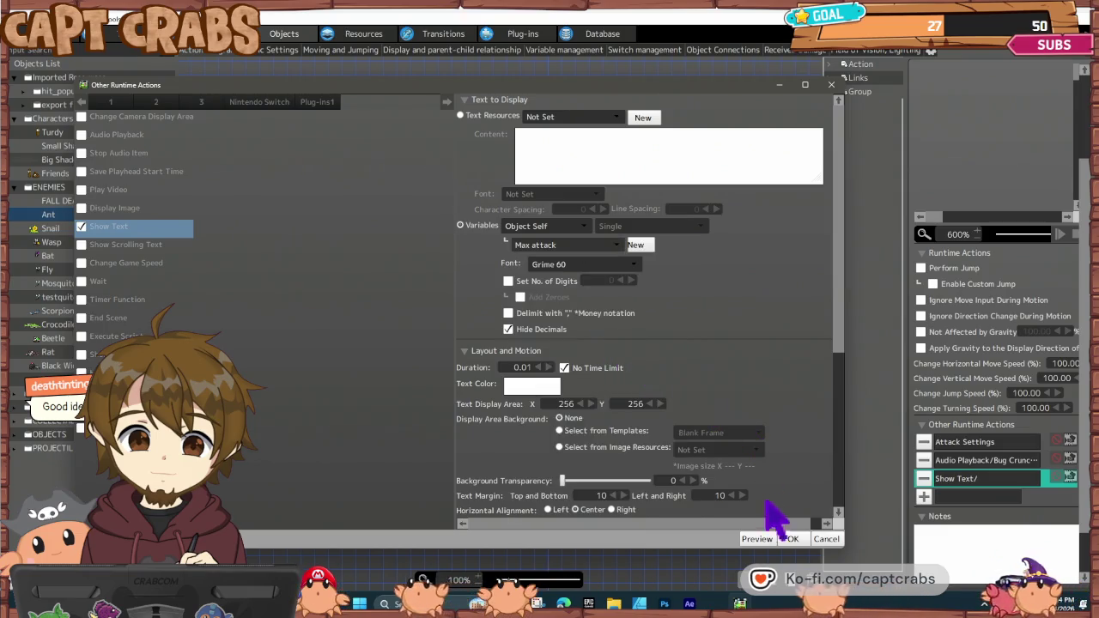
left_click(792, 540)
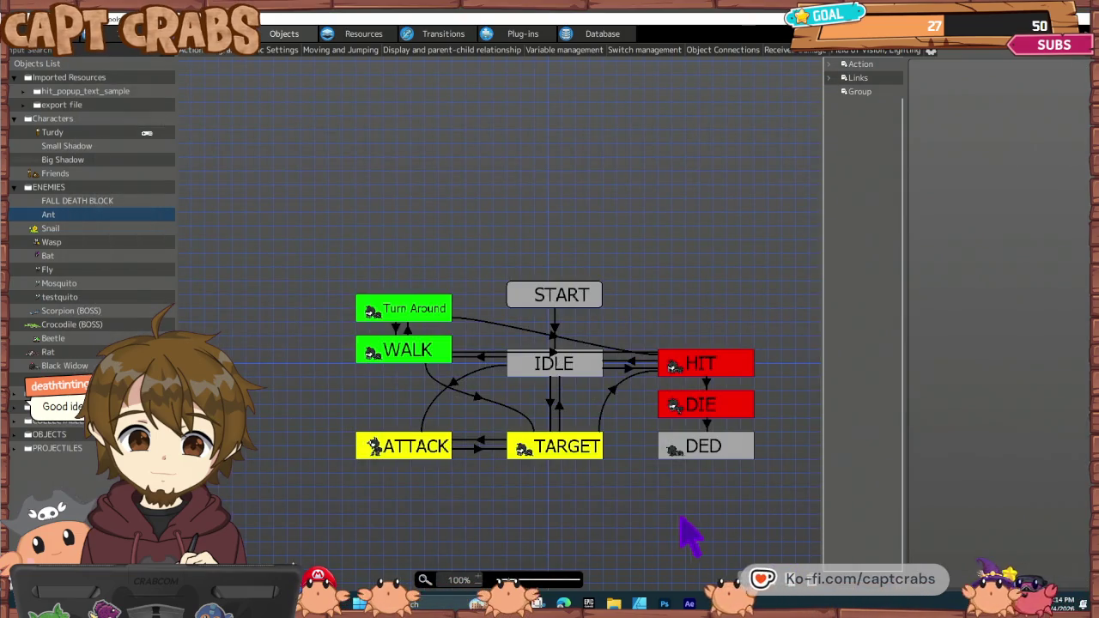
- Launch a test play and move right, jumping to collect coins, toward the Ant
key("F5")
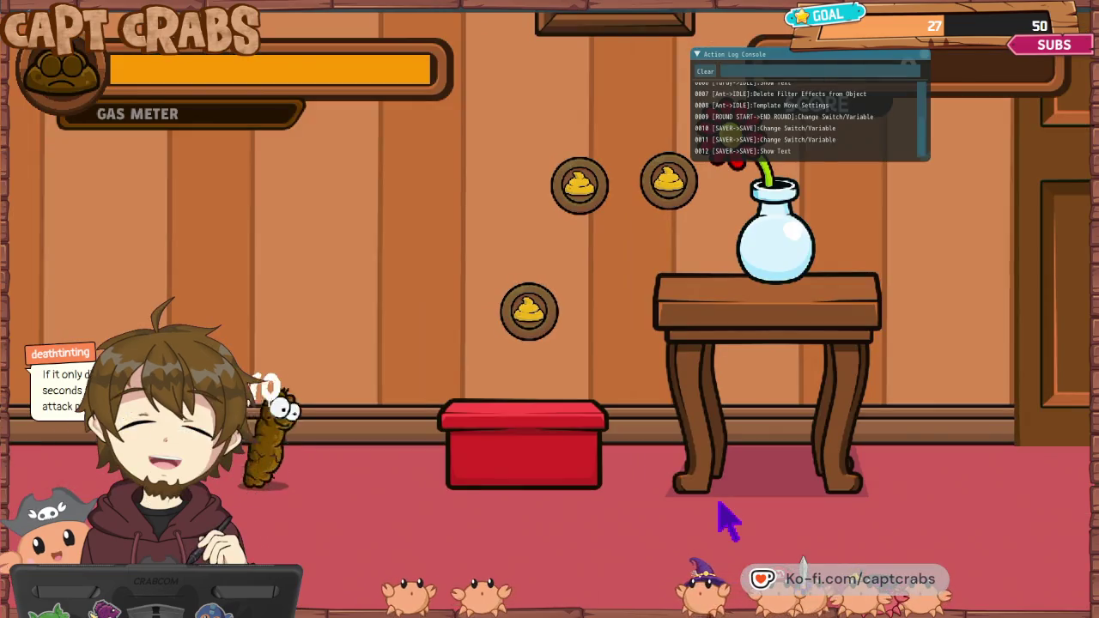
key("Right")
key("space")
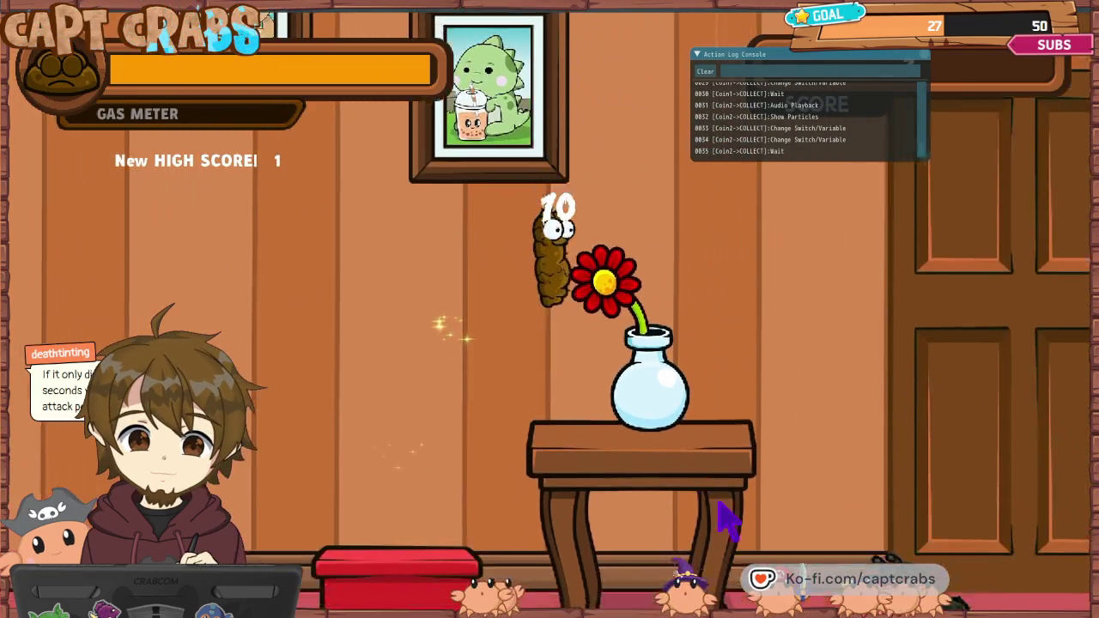
key("Right")
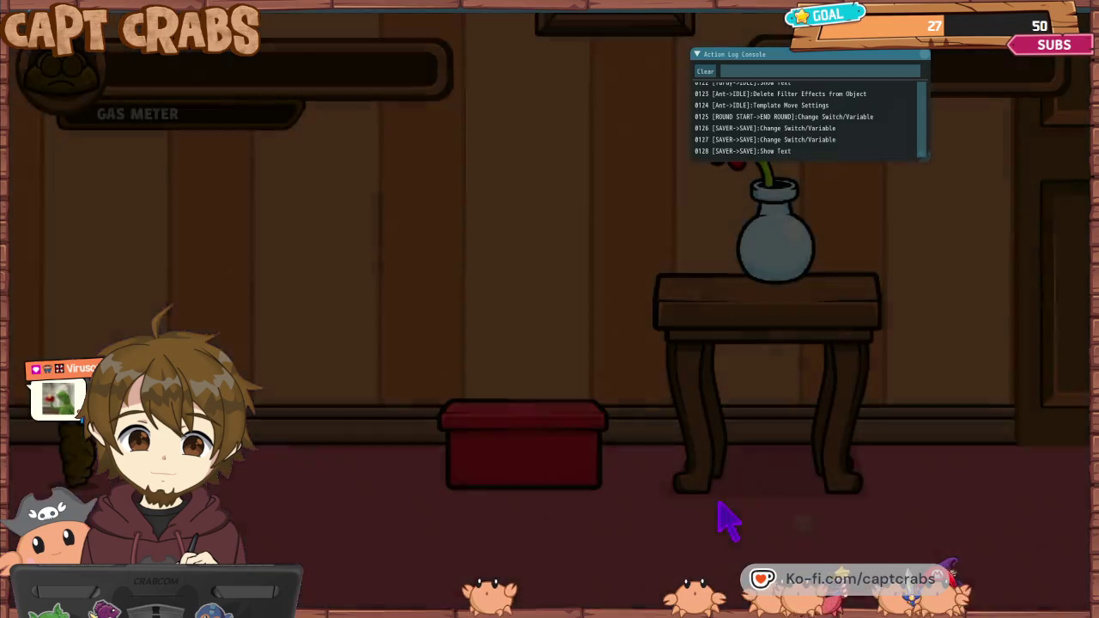
- Exit the test play through the pause menu's EXIT GAME option
key("Escape")
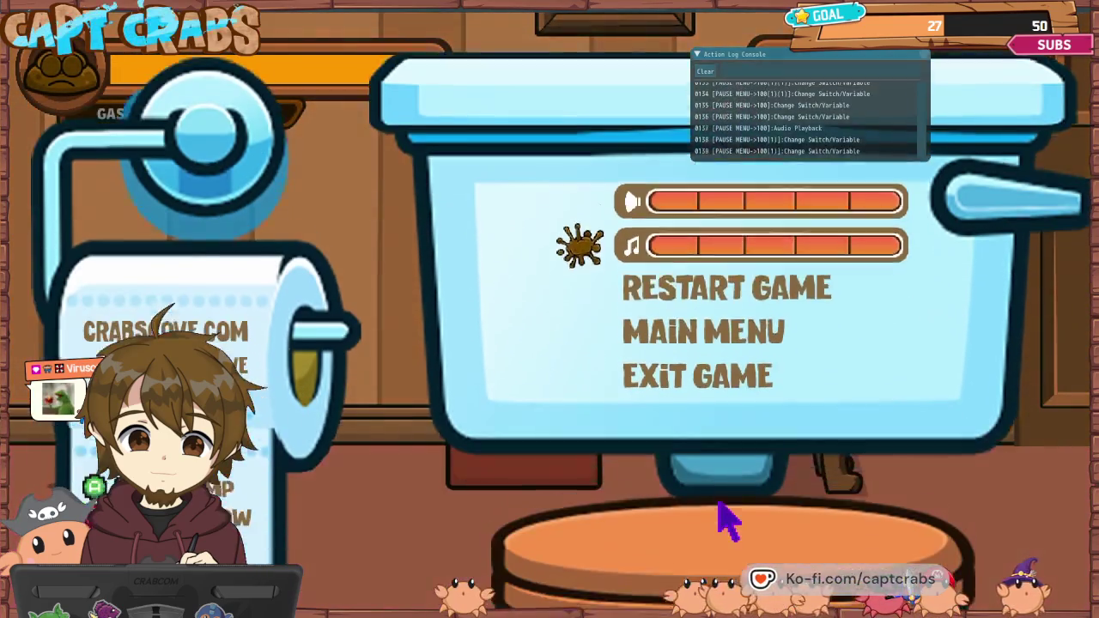
key("Down")
key("Down")
key("Return")
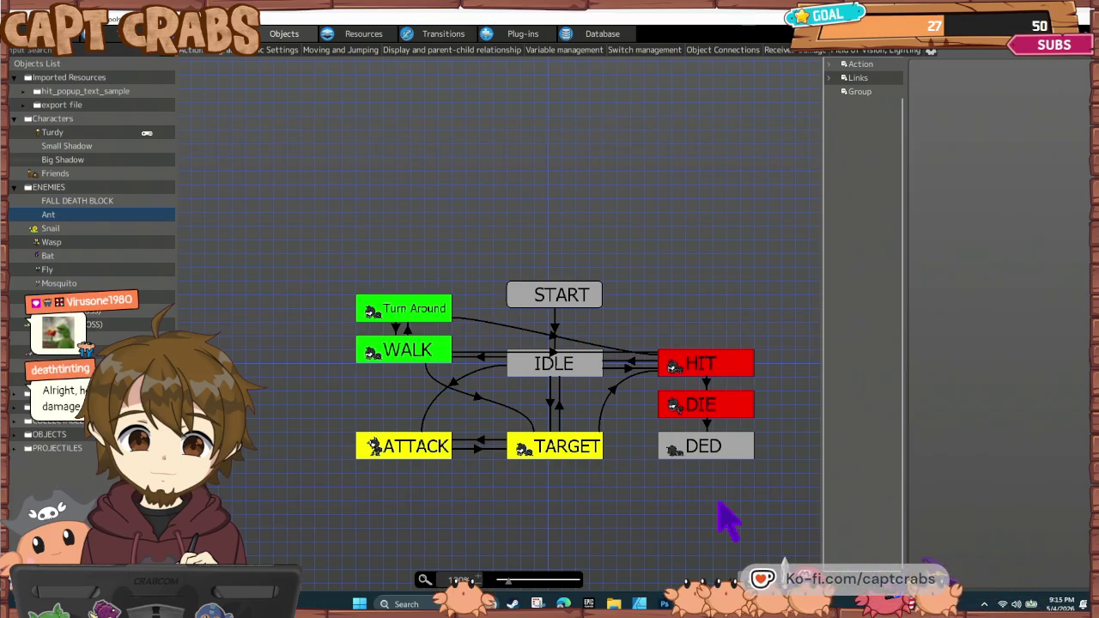
- Untick No Time Limit on the ATTACK state's Show Text so it lasts 0.01, then start a test play
left_click(424, 447)
double_click(963, 479)
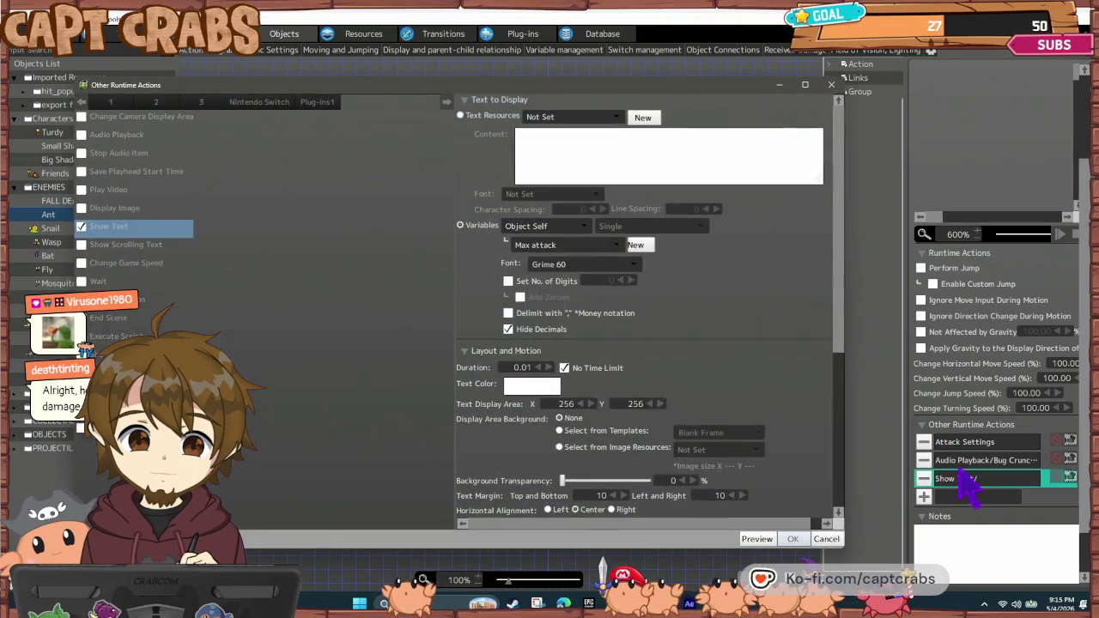
left_click(792, 539)
left_click(640, 530)
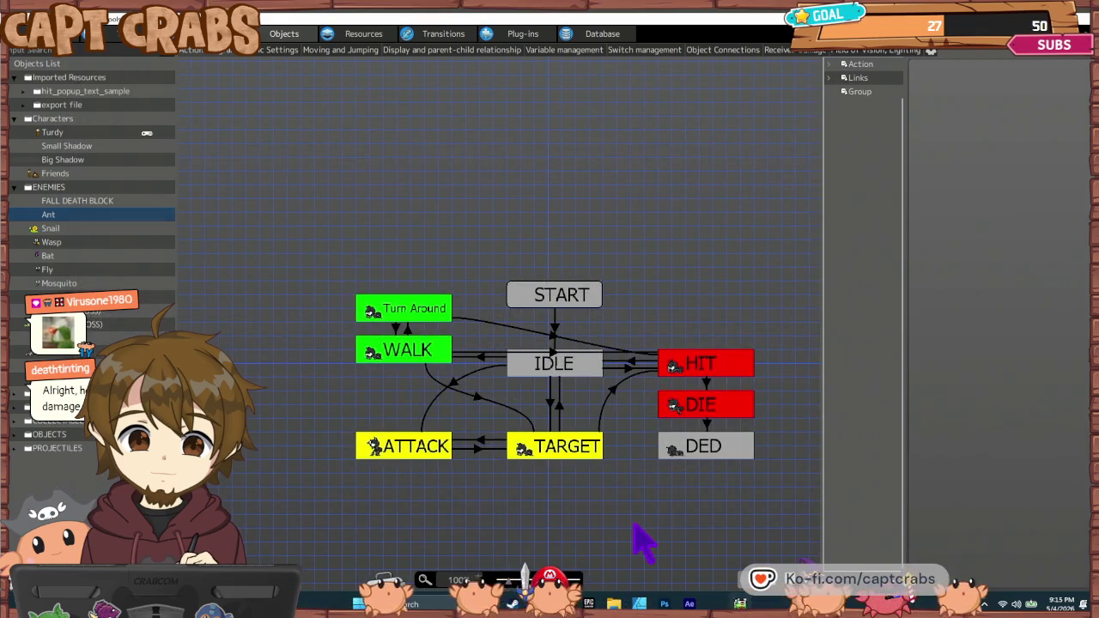
key("ctrl+s")
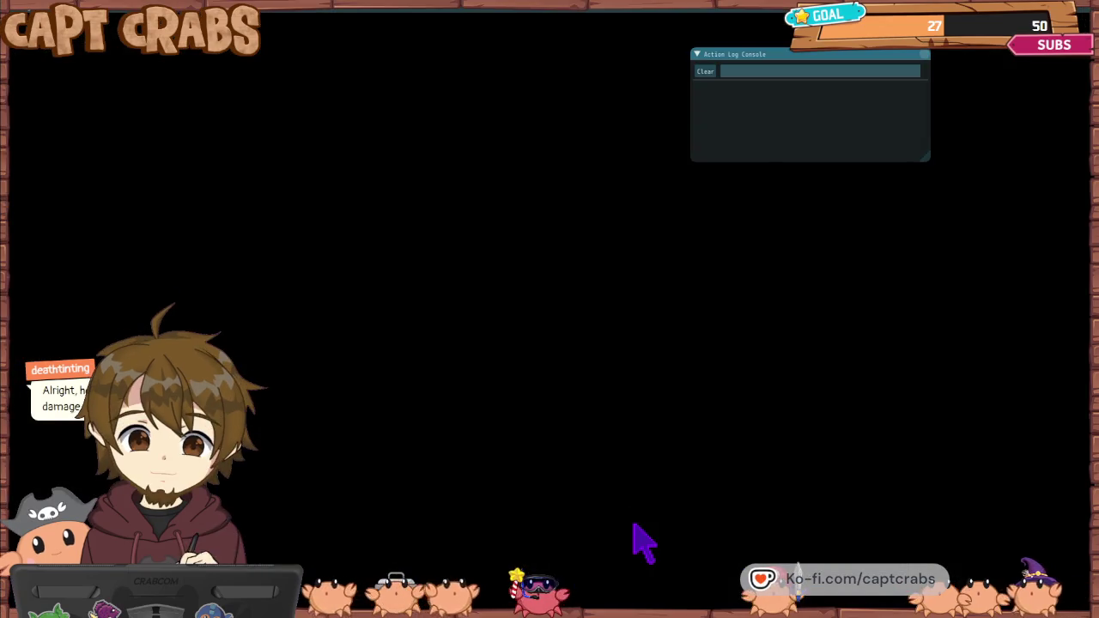
- Collect the coins from the red box, climb onto the table, then drop down and walk into the Ant
key("Right")
key("Up")
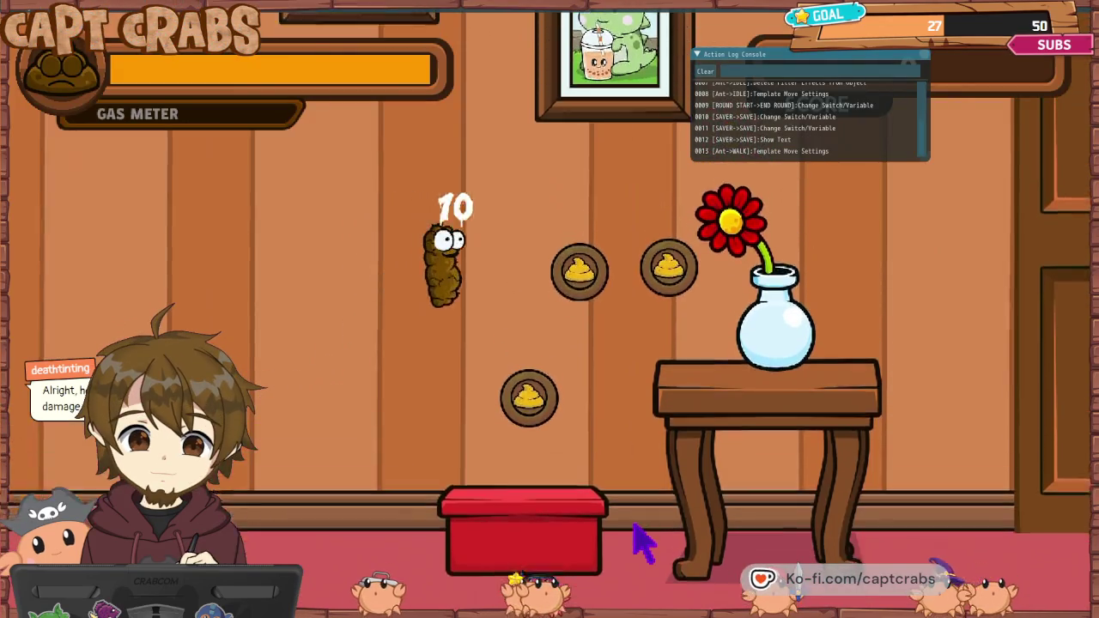
key("Up")
key("Right")
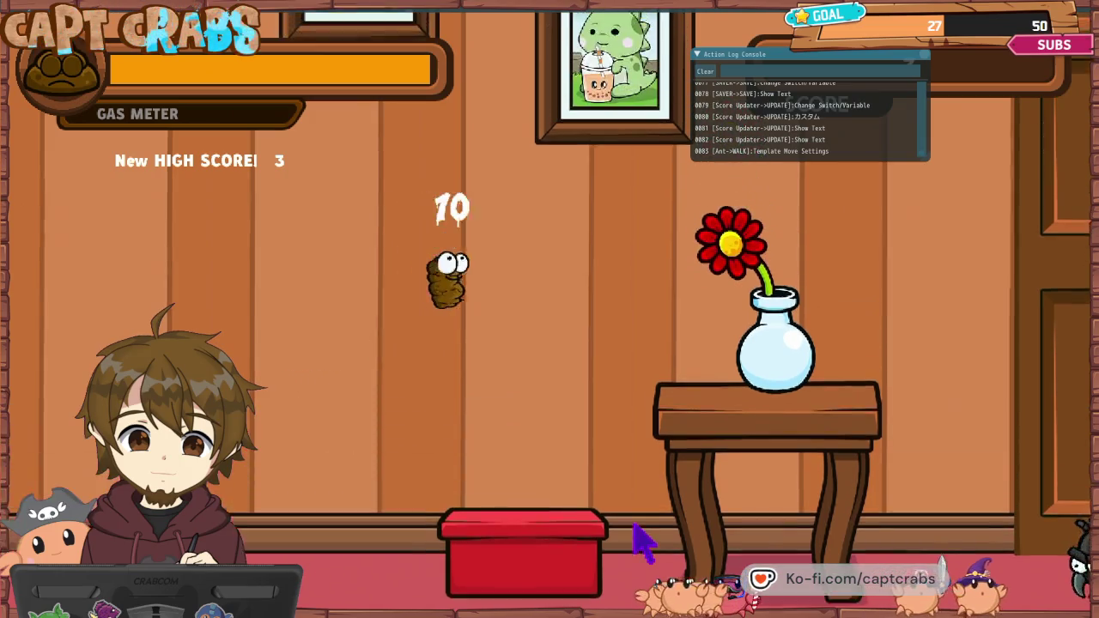
key("Left")
key("space")
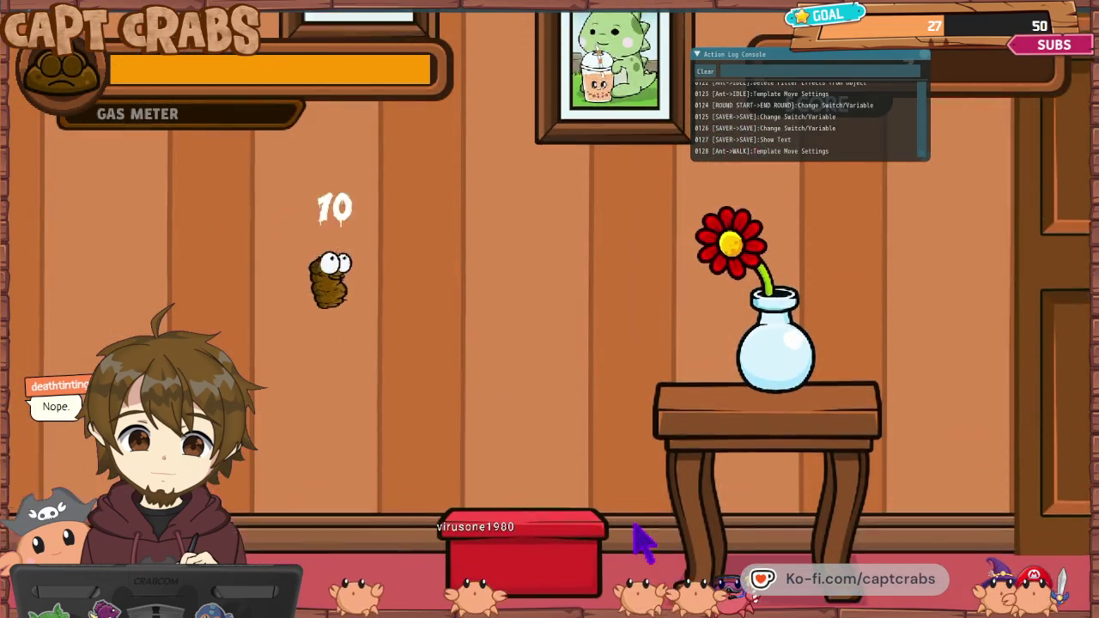
key("space")
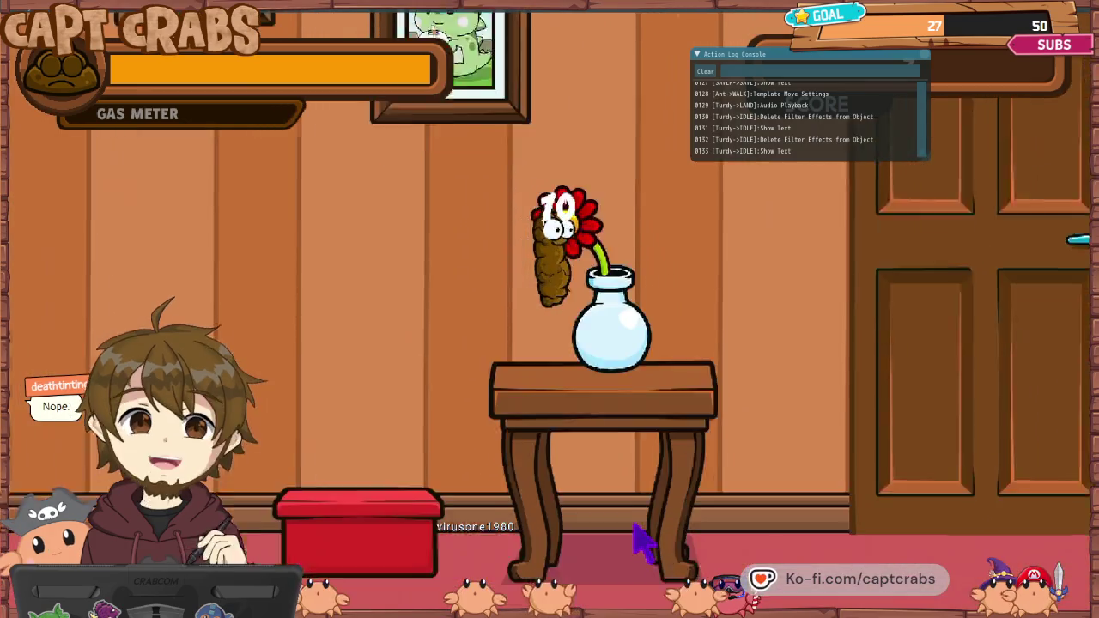
key("Right")
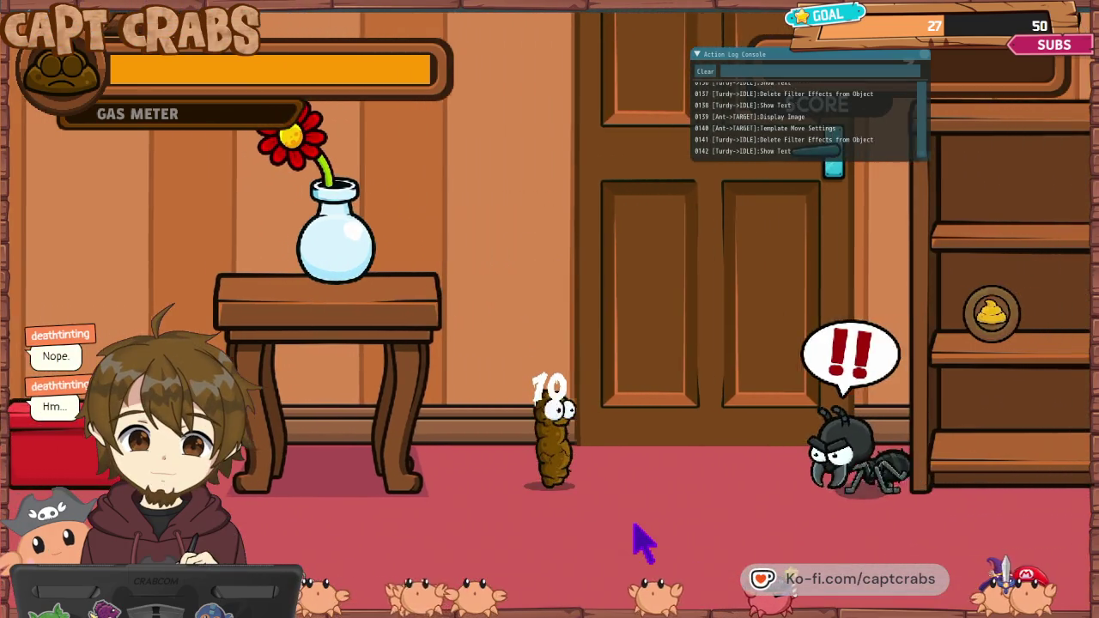
key("Right")
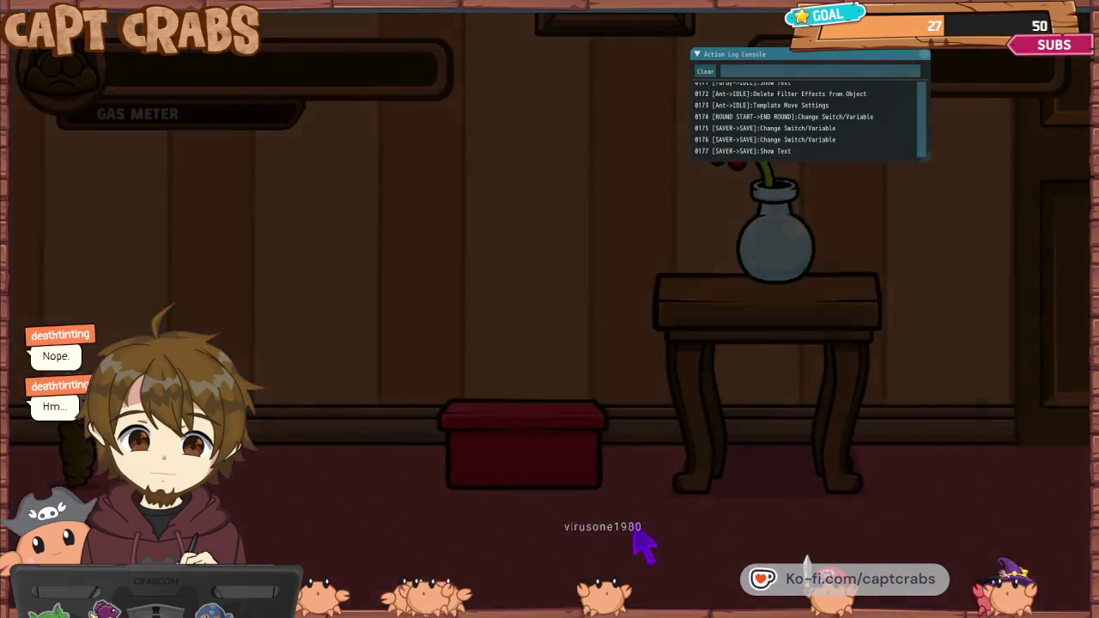
- Bring up the pause menu and leave the test play for the editor
key("Escape")
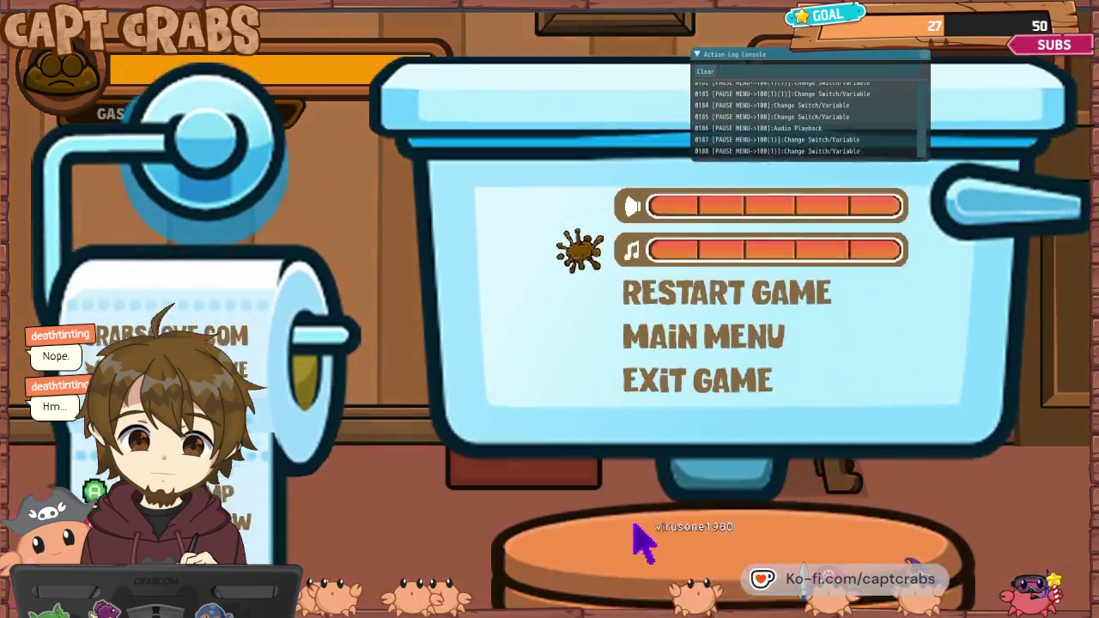
key("Down")
key("Down")
key("alt+Tab")
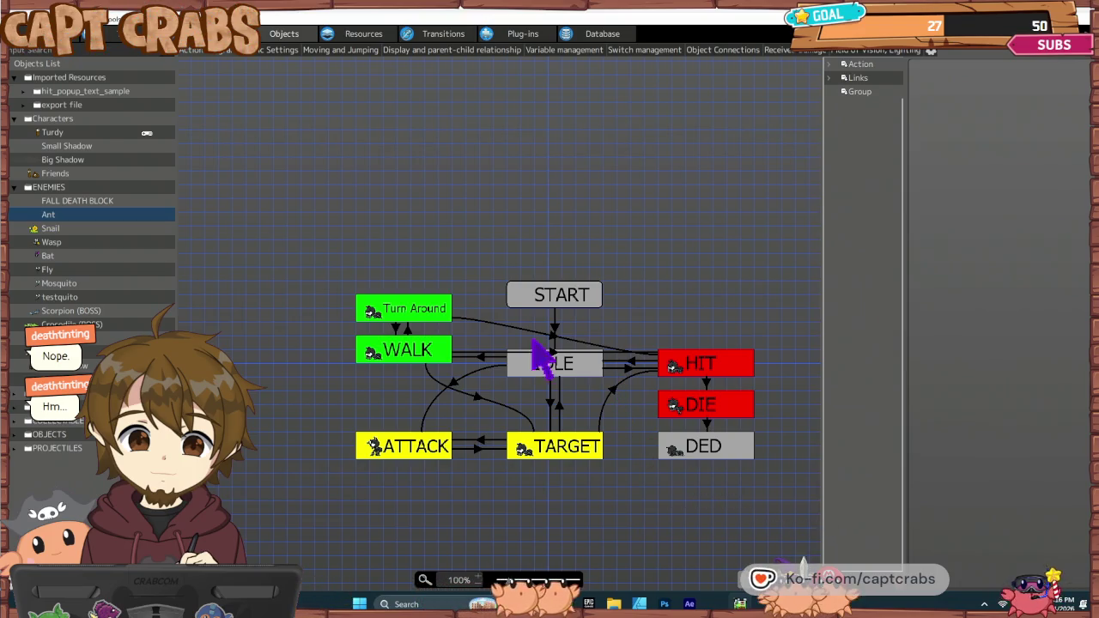
- Enter 50 as Turdy's Received Damage Rate (%) in Basic Parameter Settings and start a test play
left_click(432, 446)
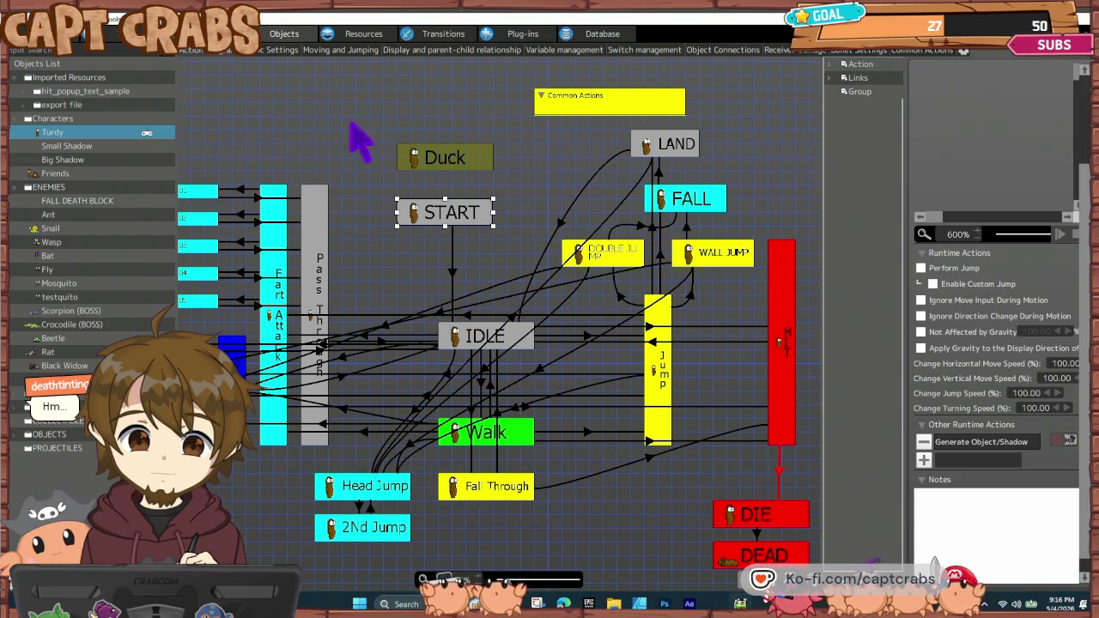
left_click(291, 52)
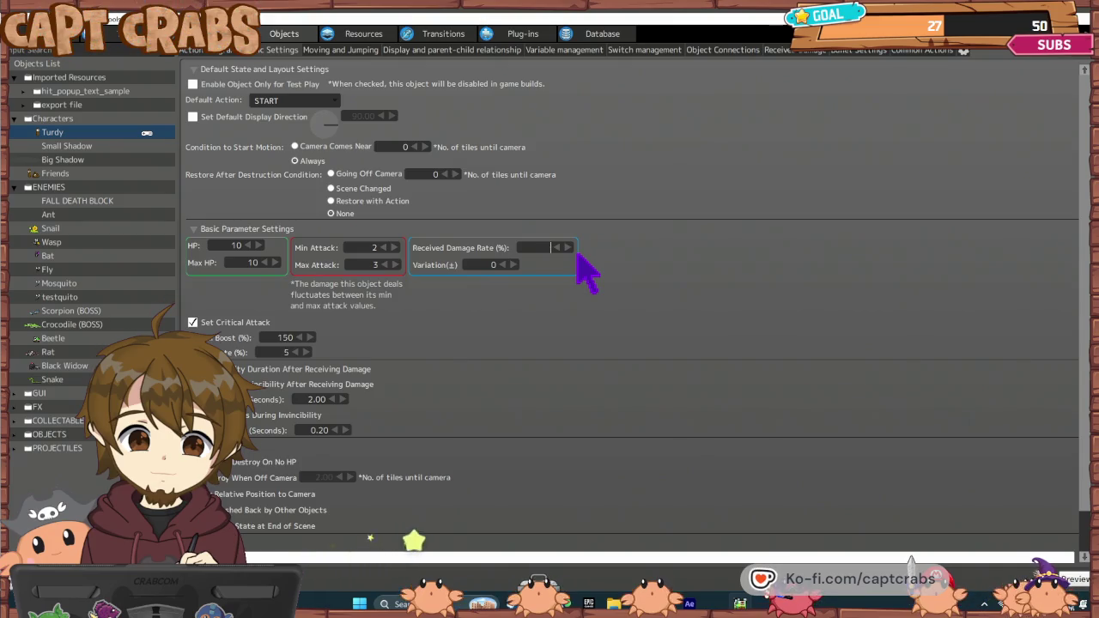
type("50")
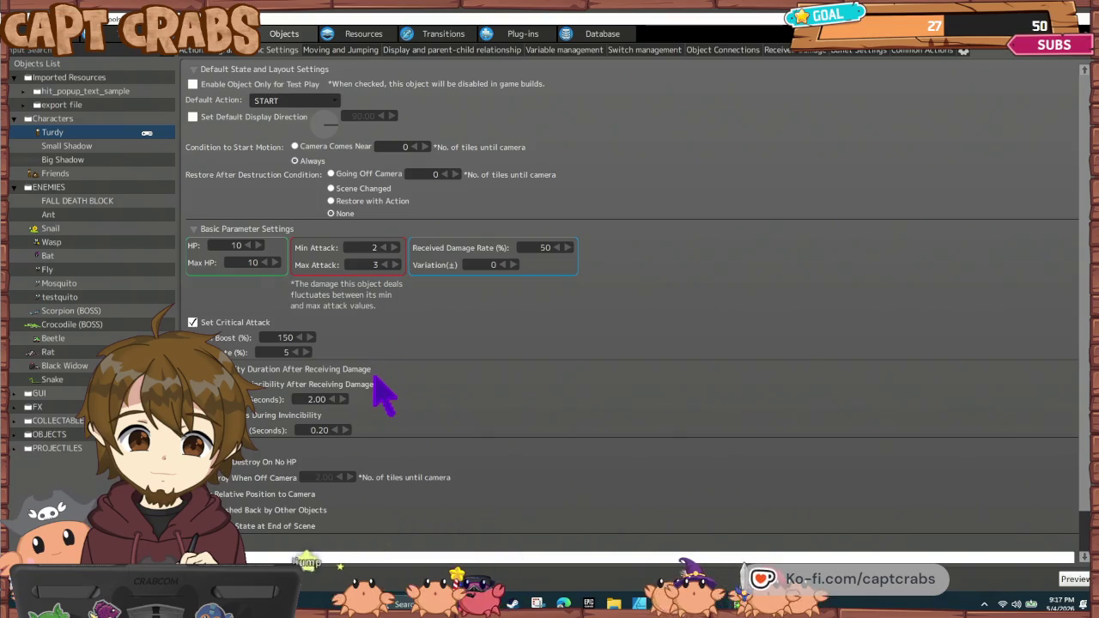
scroll(383, 413, "down", 2)
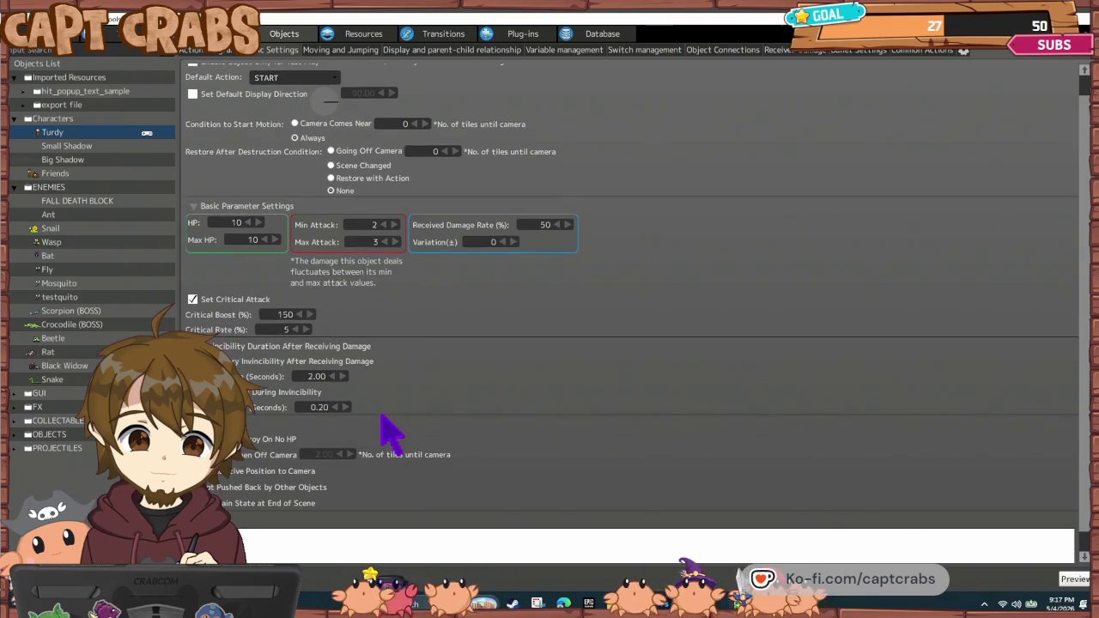
scroll(383, 418, "down", 1)
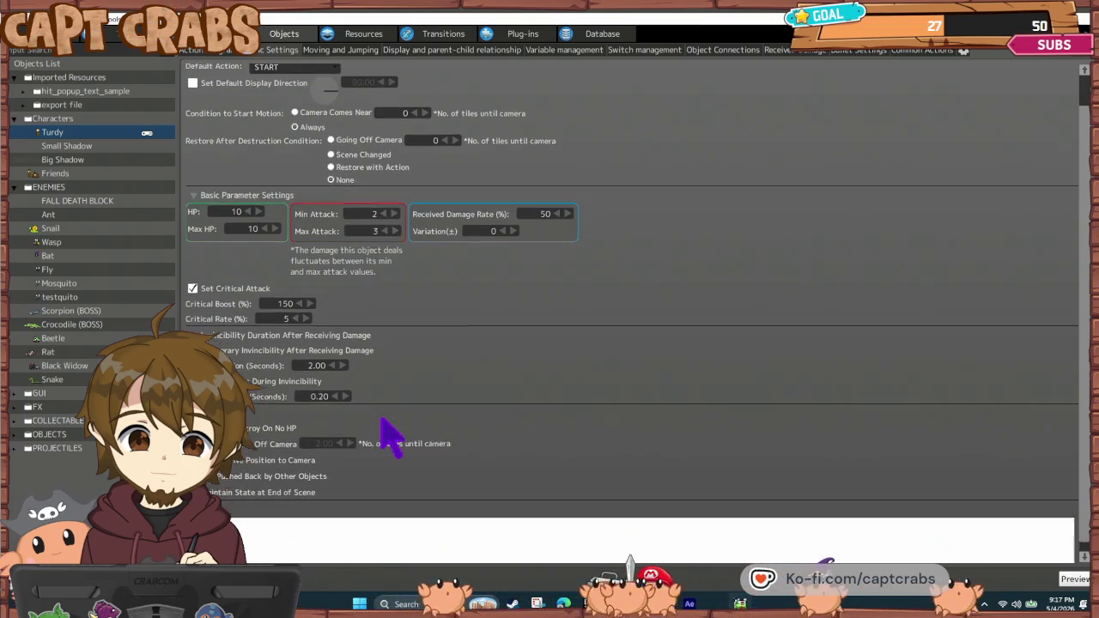
scroll(387, 434, "up", 4)
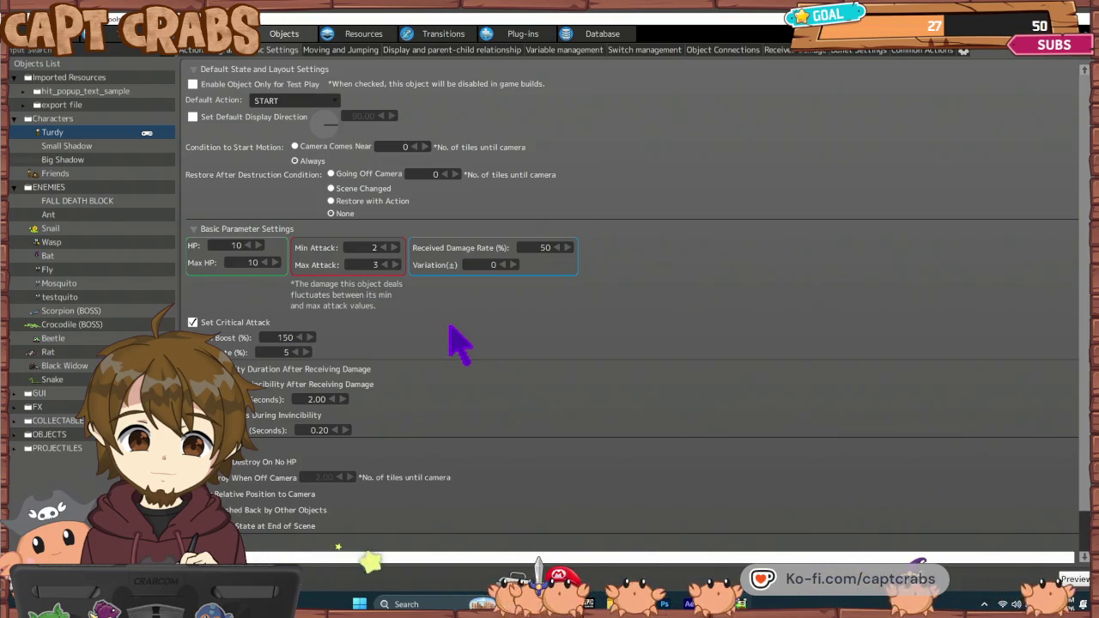
key("F5")
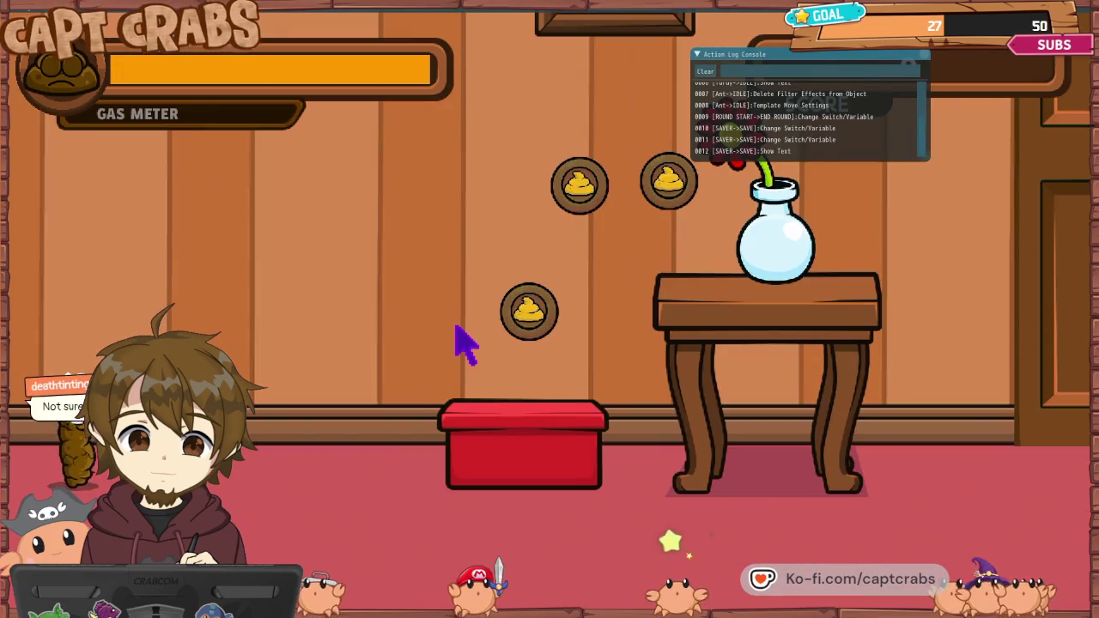
key("space")
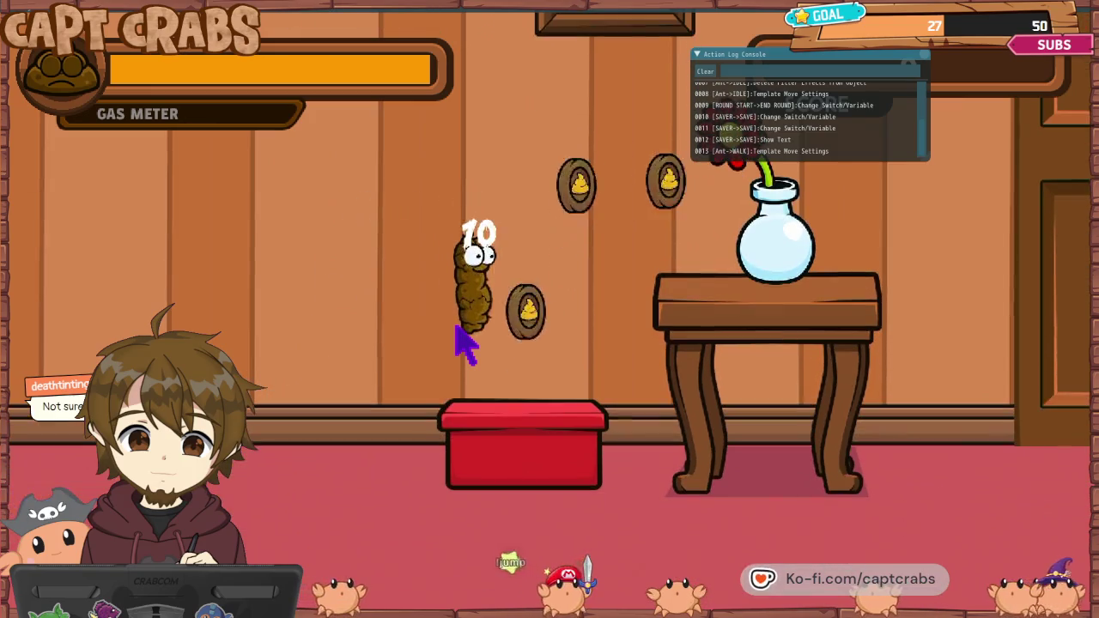
key("Right")
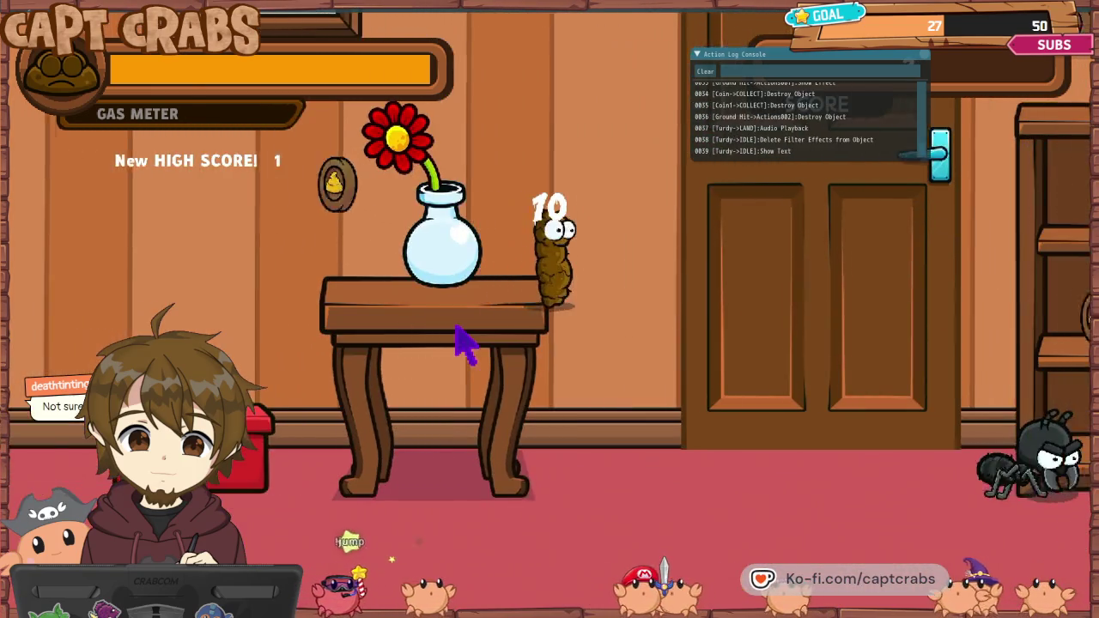
key("Right")
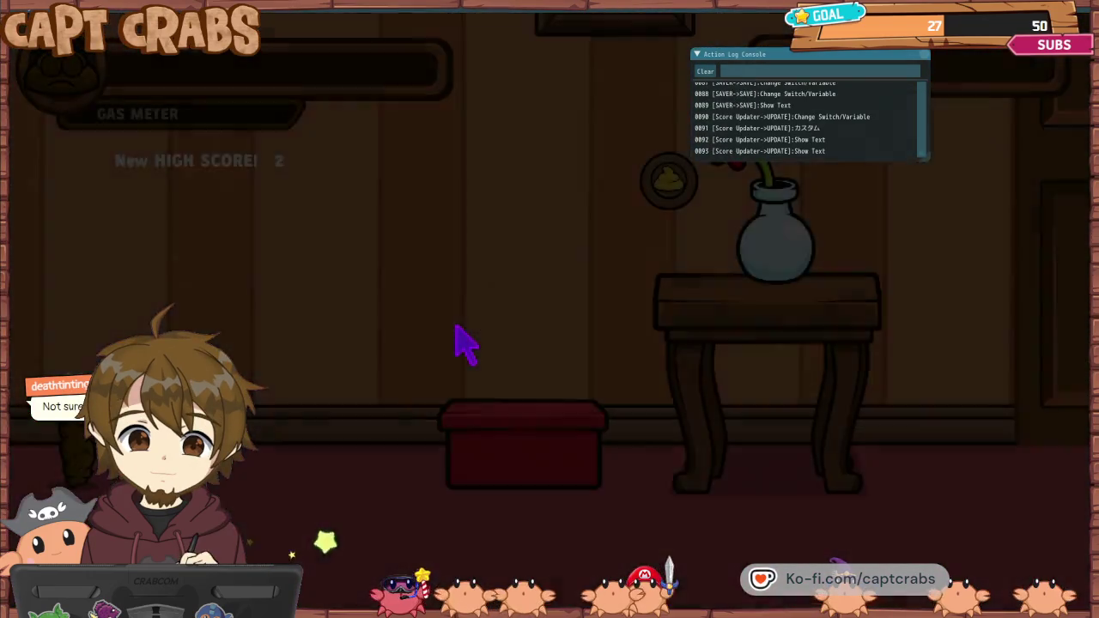
key("Escape")
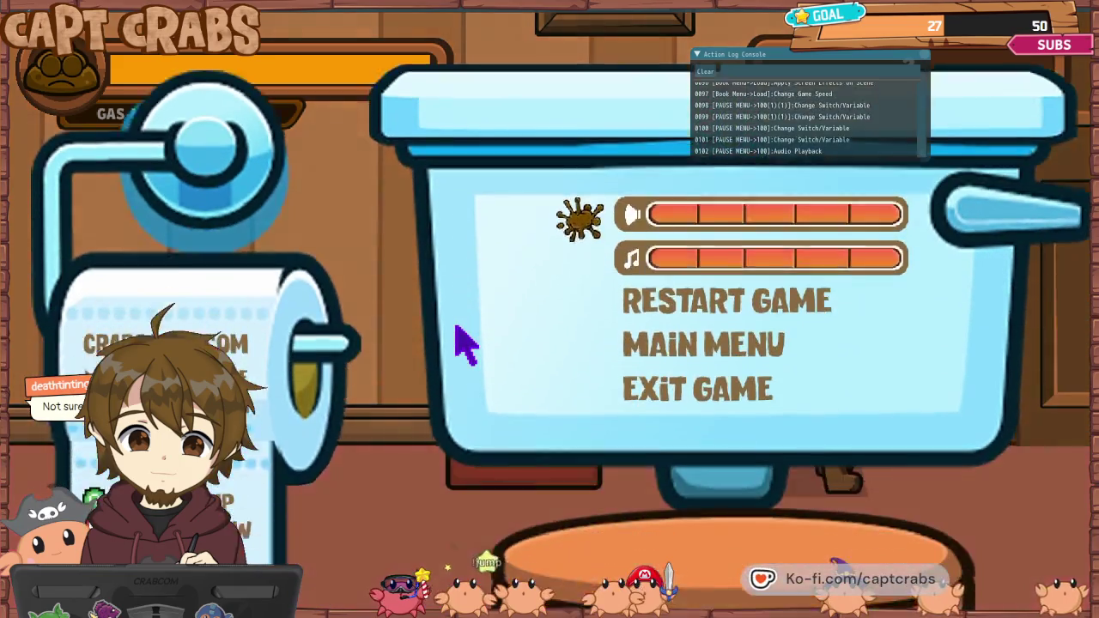
key("Down")
key("Down")
key("Down")
key("Down")
key("Return")
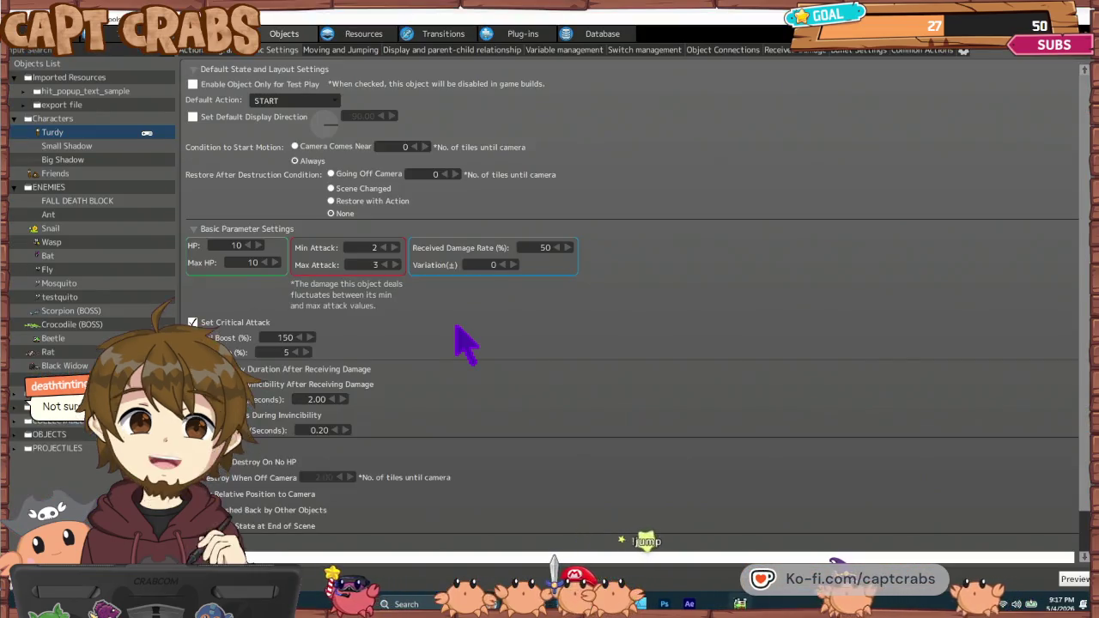
- Raise Turdy's Received Damage Rate back to 100 and select the red HIT state
left_click_drag(547, 254, 560, 253)
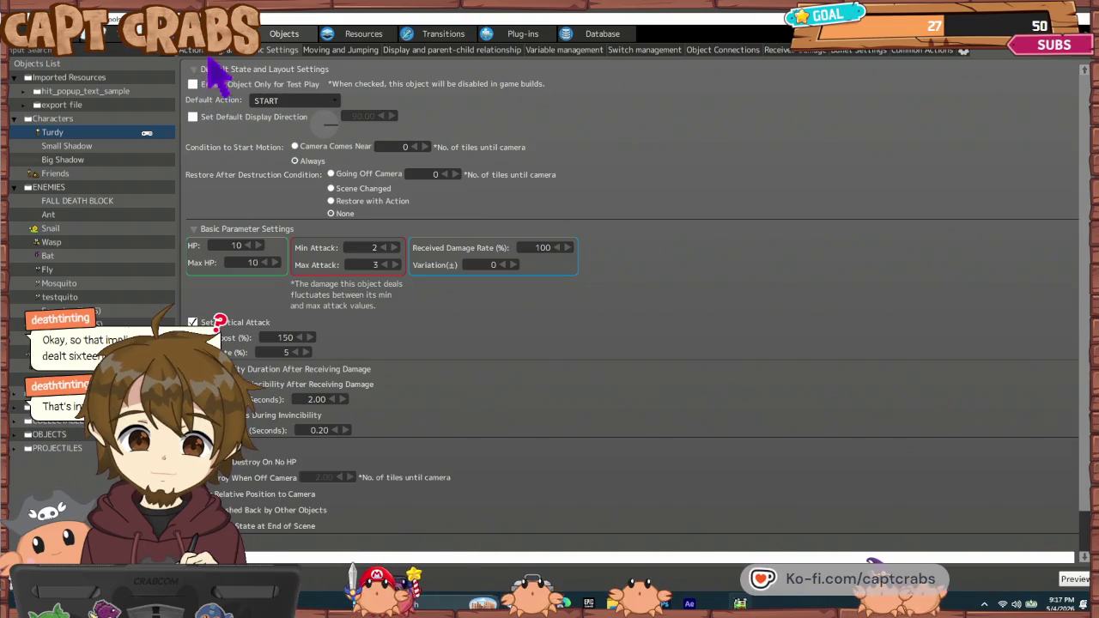
left_click(198, 50)
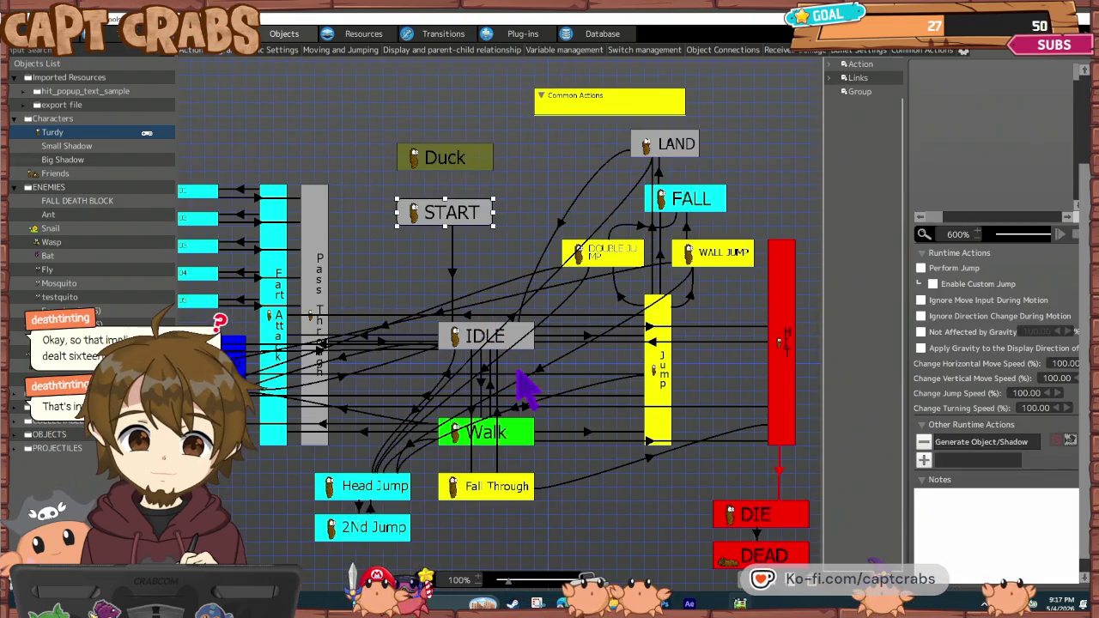
left_click(775, 382)
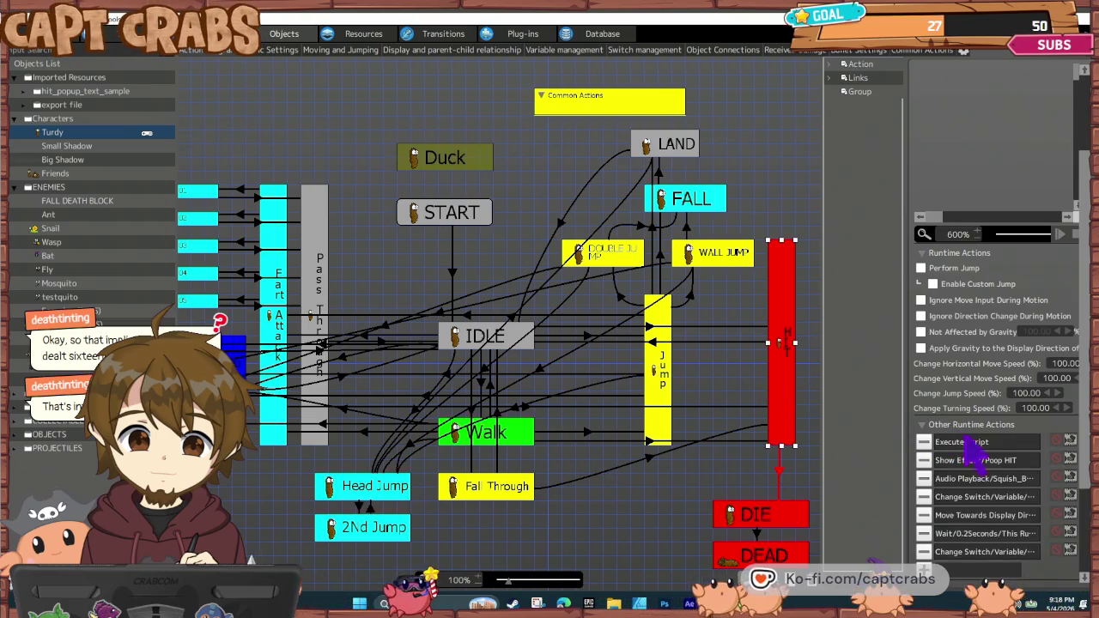
left_click(1057, 440)
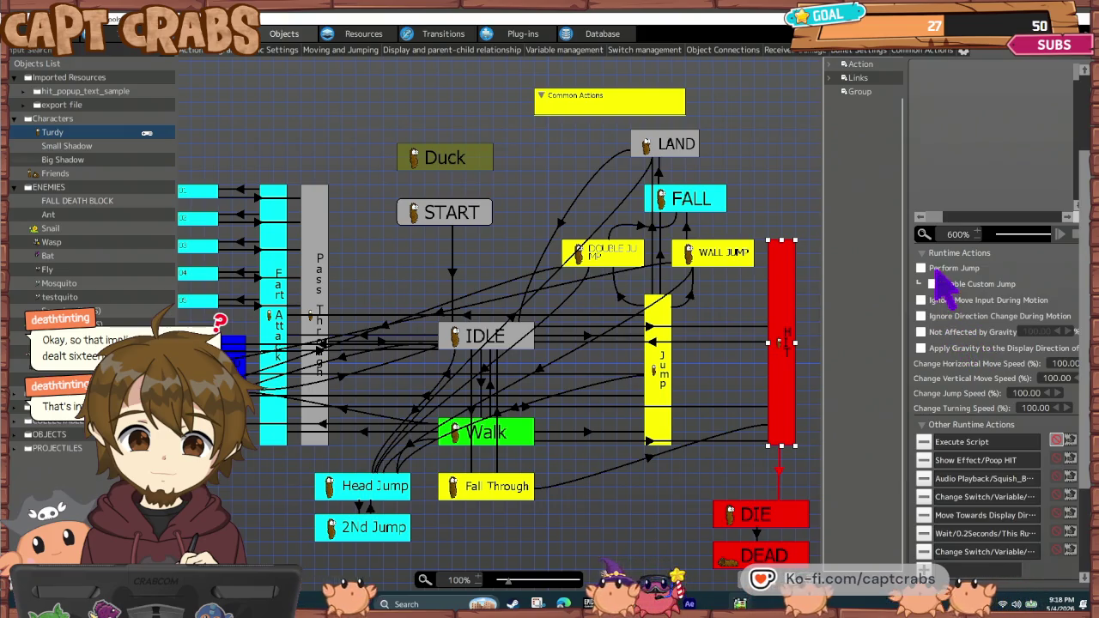
- Scroll through the HIT state's actions, then go to the Common Actions page
scroll(966, 404, "down", 3)
scroll(966, 434, "up", 6)
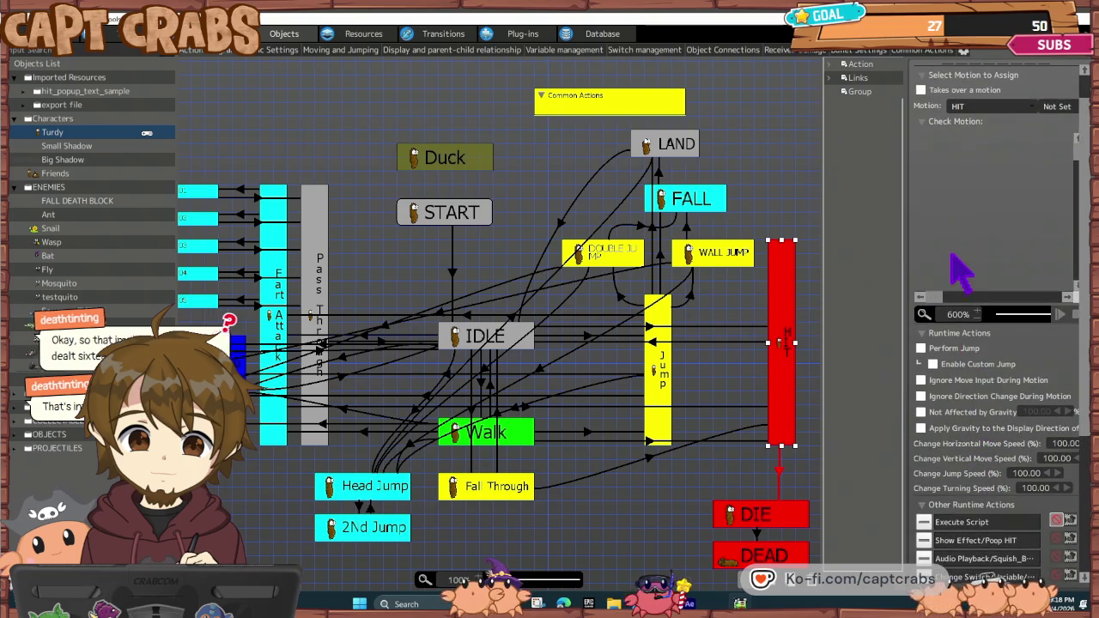
left_click(922, 53)
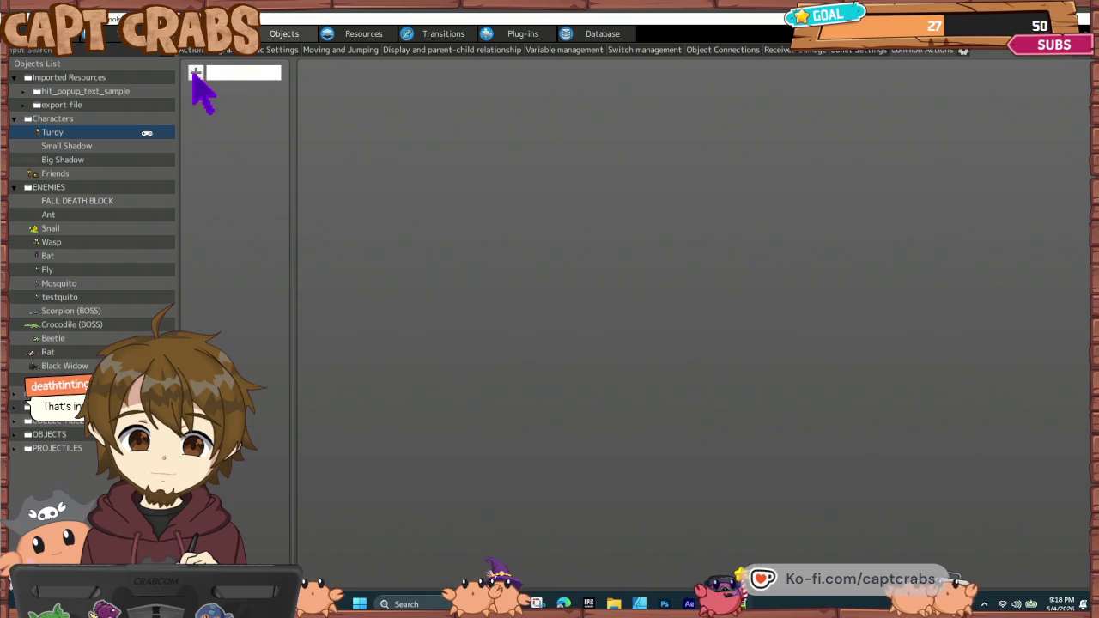
- Discard a stray common action and add a Received Damage001 entry in Received Damage Settings
left_click(196, 74)
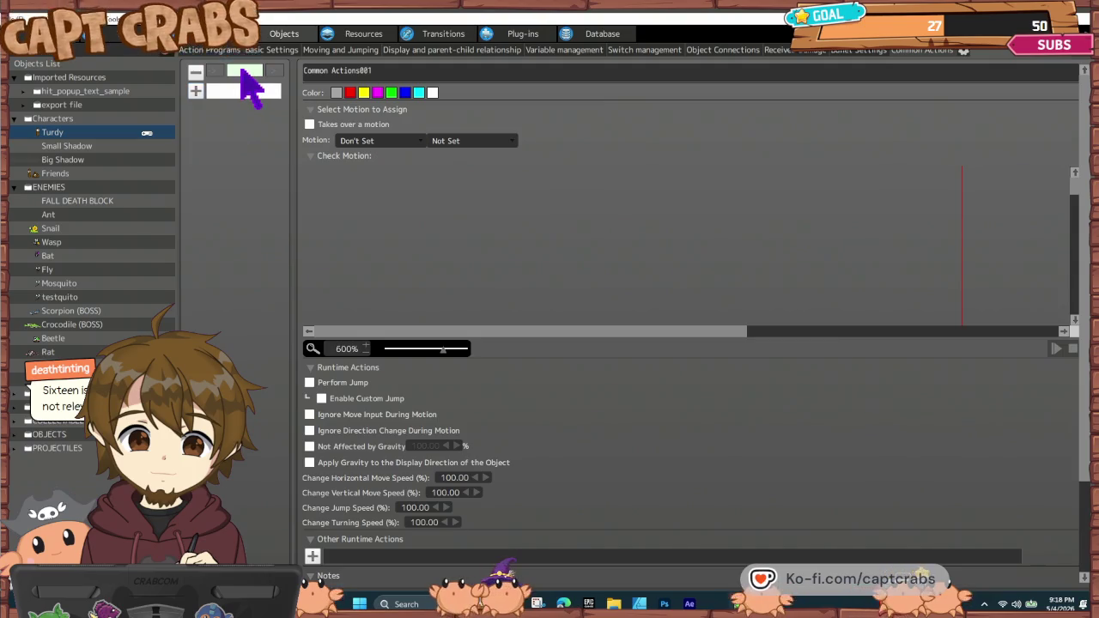
left_click(196, 72)
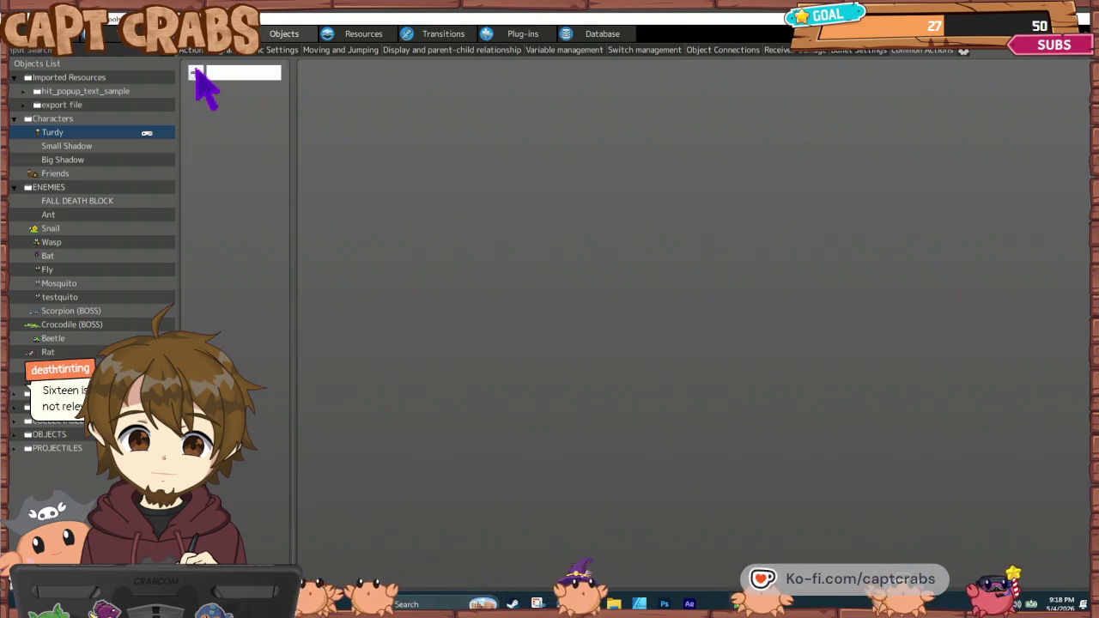
left_click(785, 49)
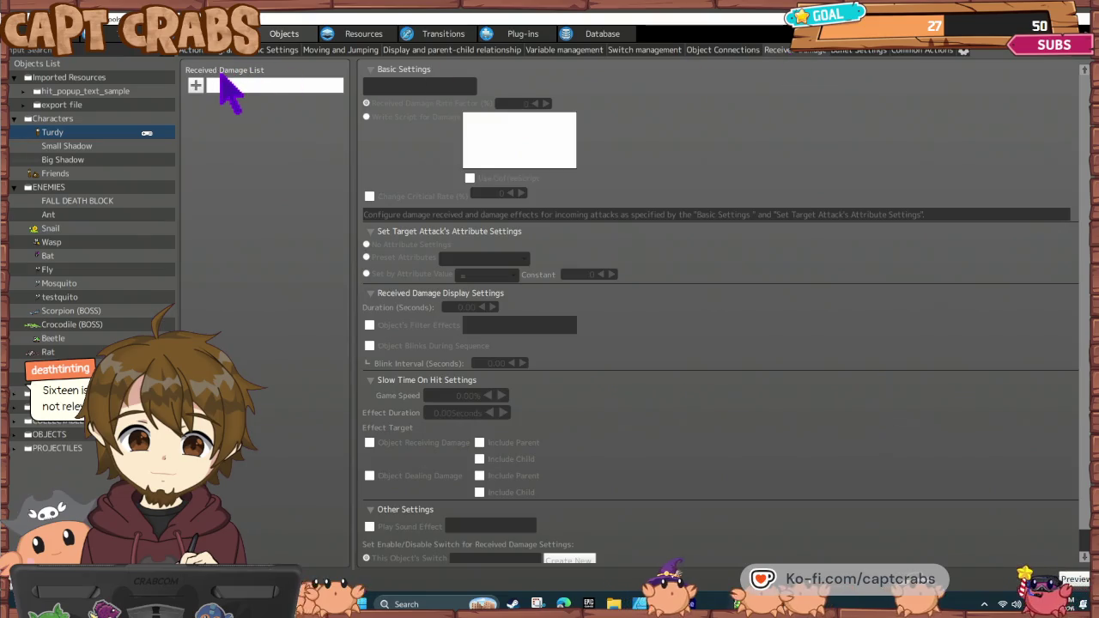
left_click(197, 85)
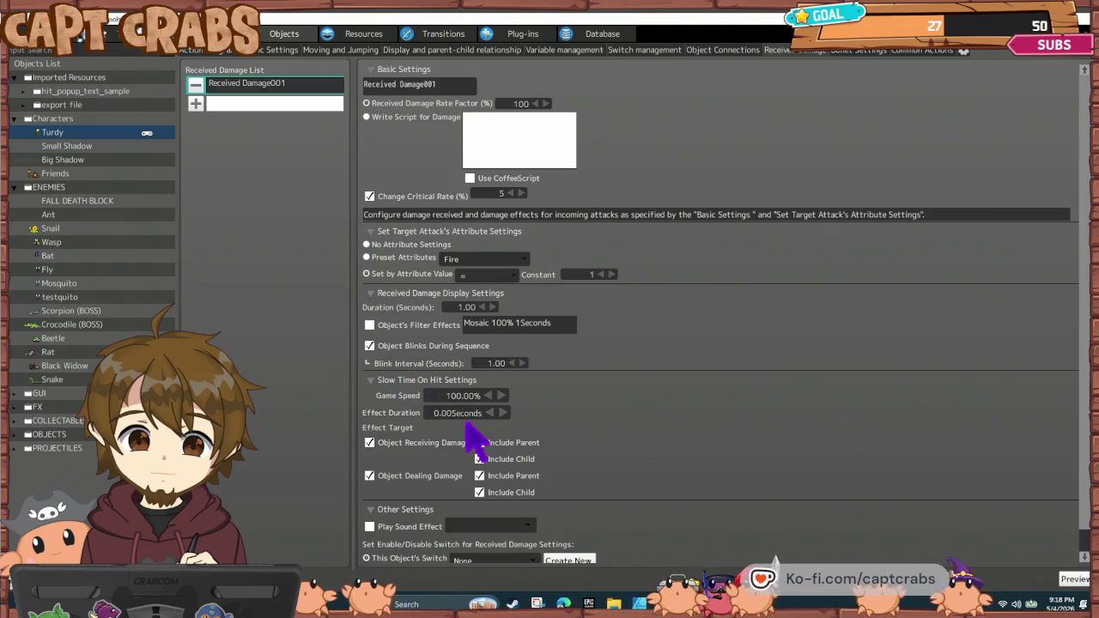
scroll(464, 427, "down", 2)
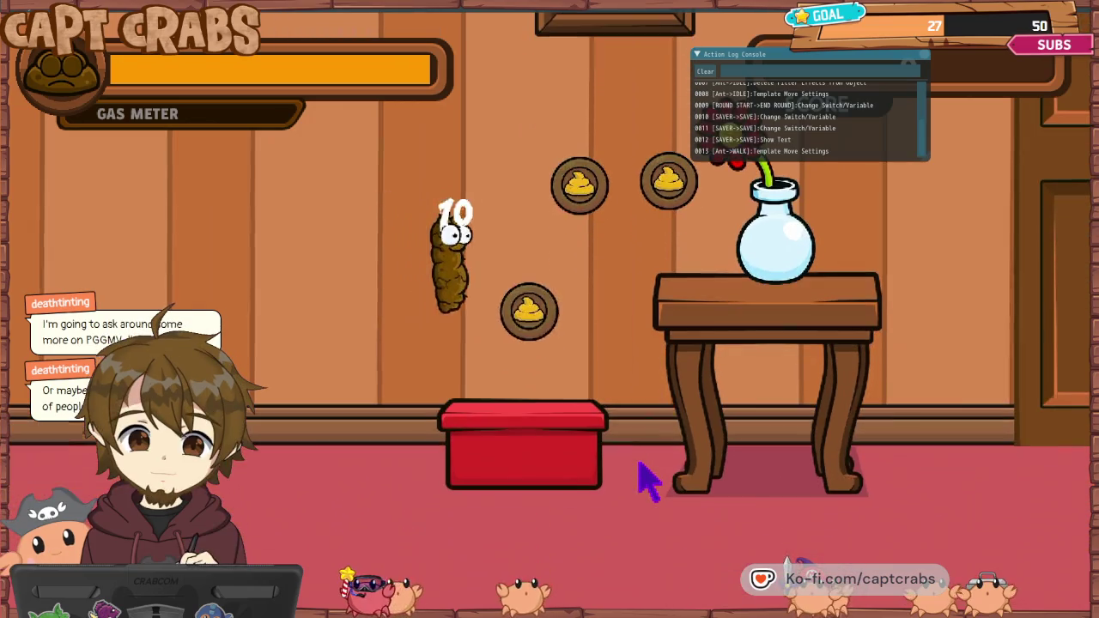
key("Right")
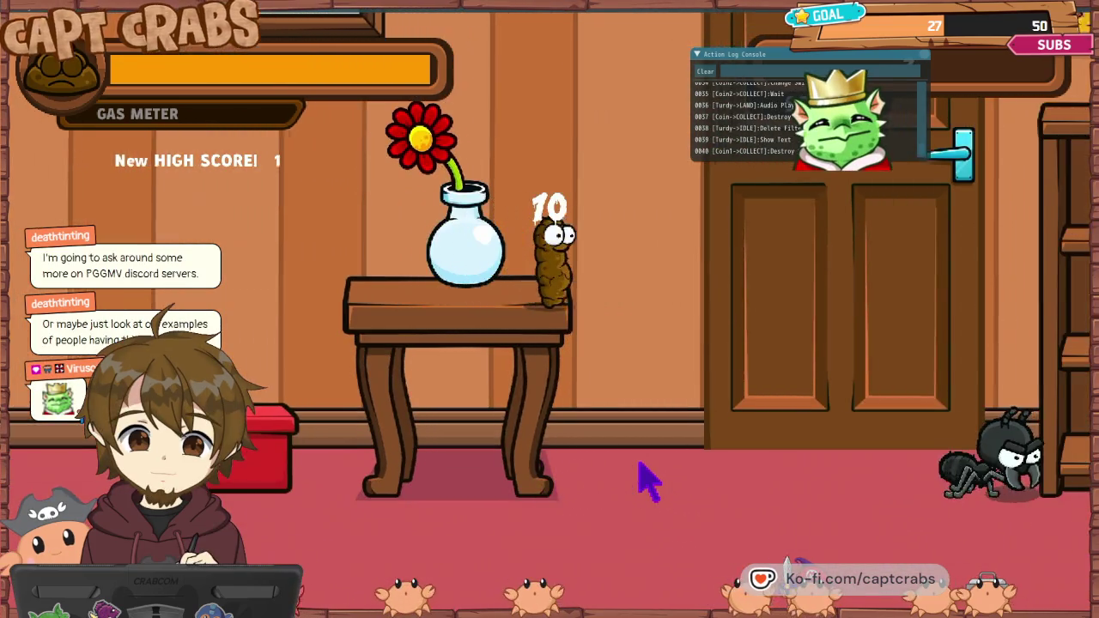
key("Right")
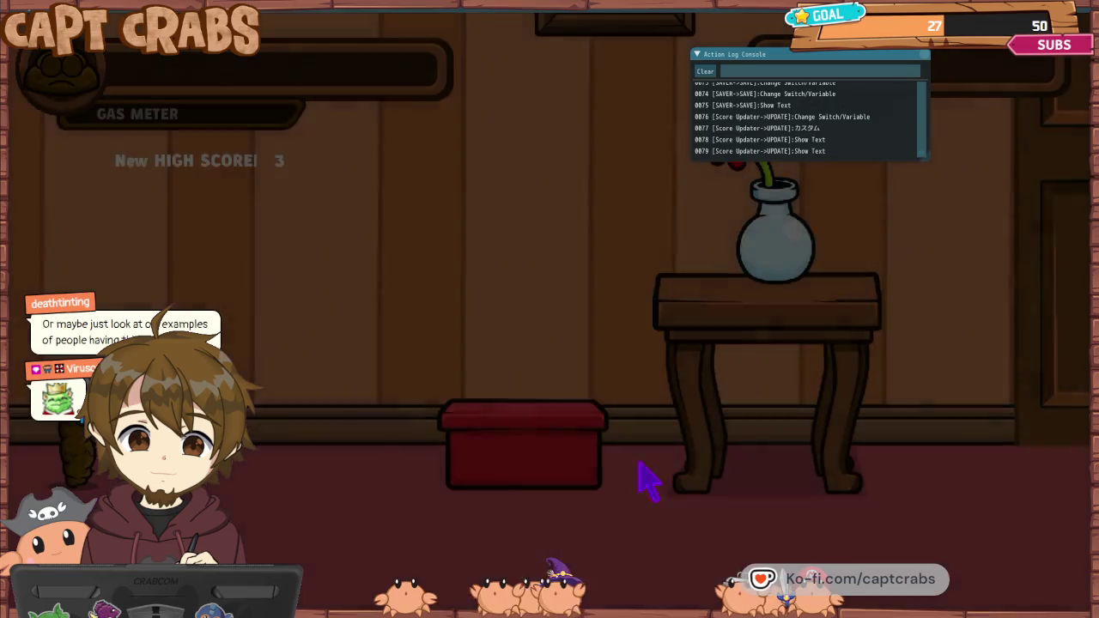
key("Escape")
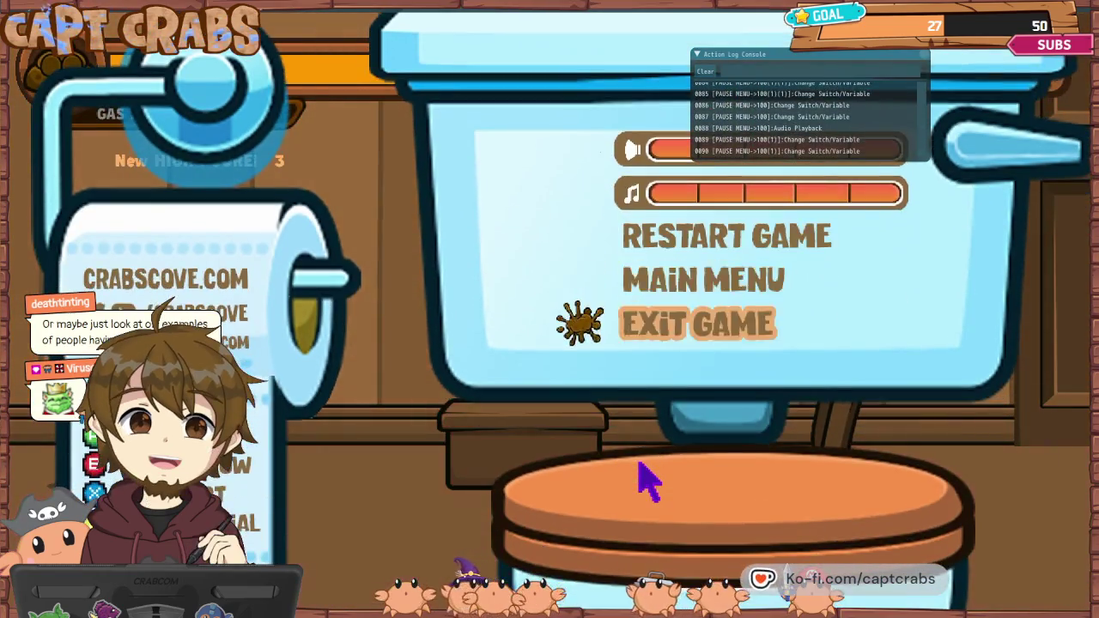
key("Return")
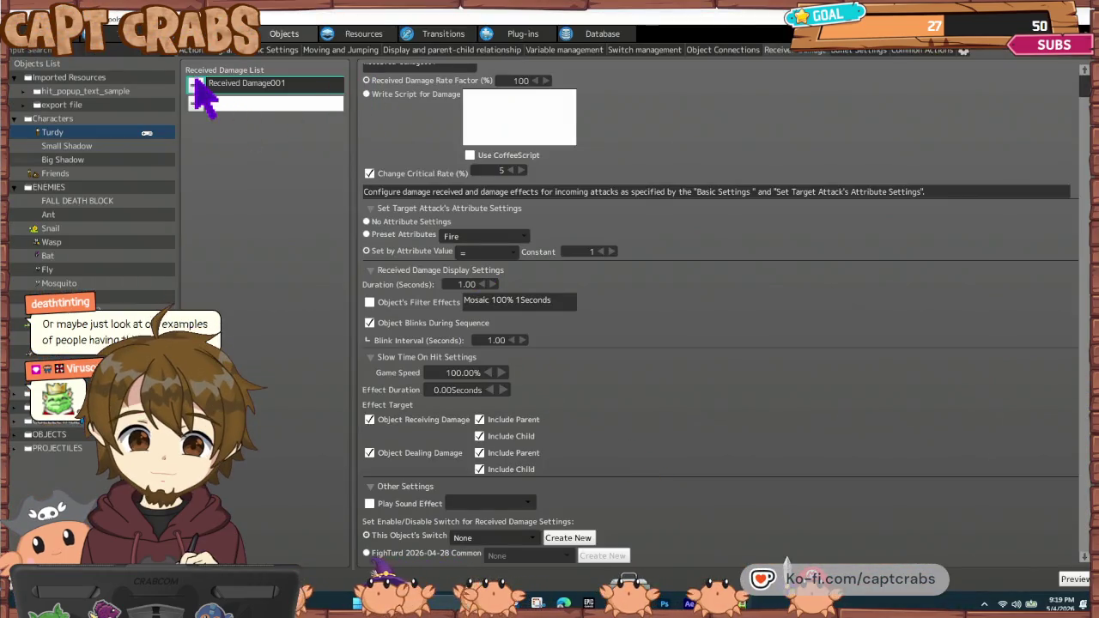
left_click(207, 51)
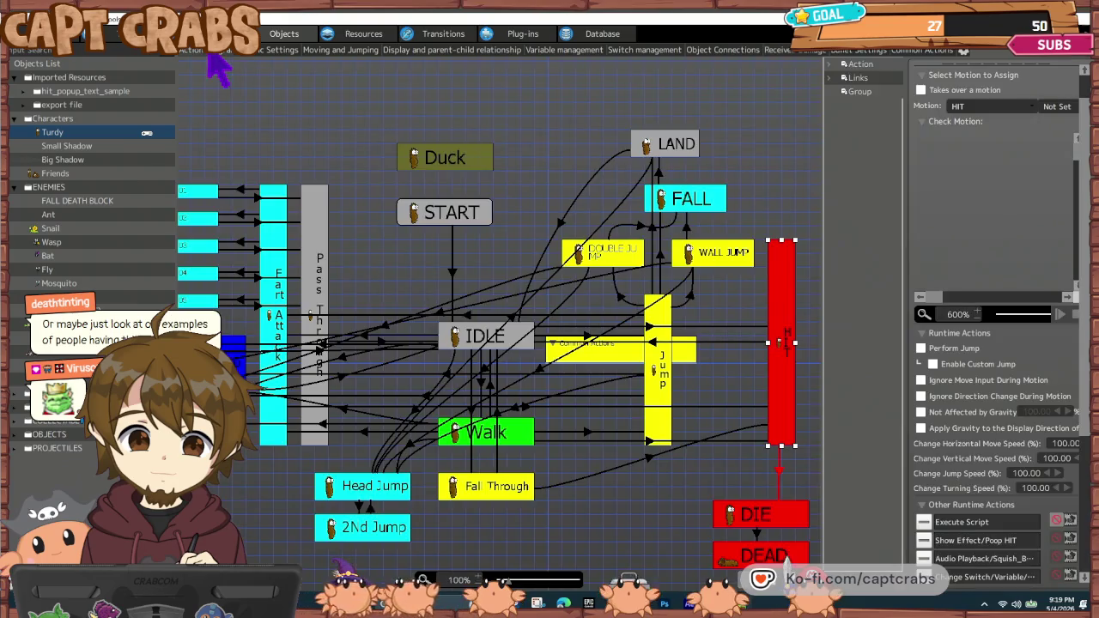
left_click(396, 266)
key("ctrl+s")
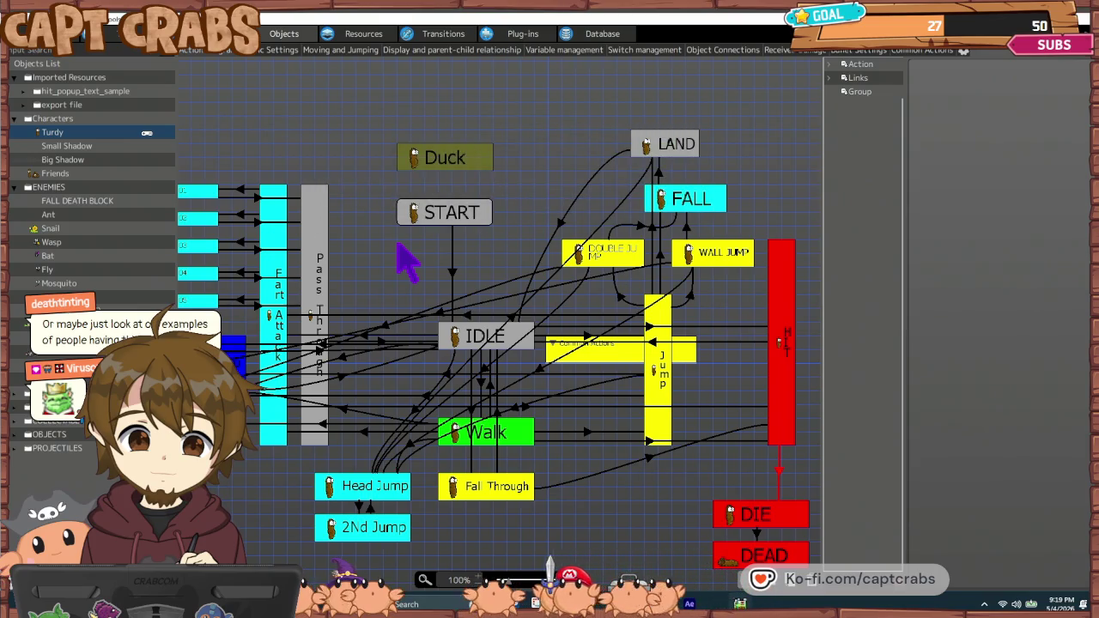
left_click(610, 369)
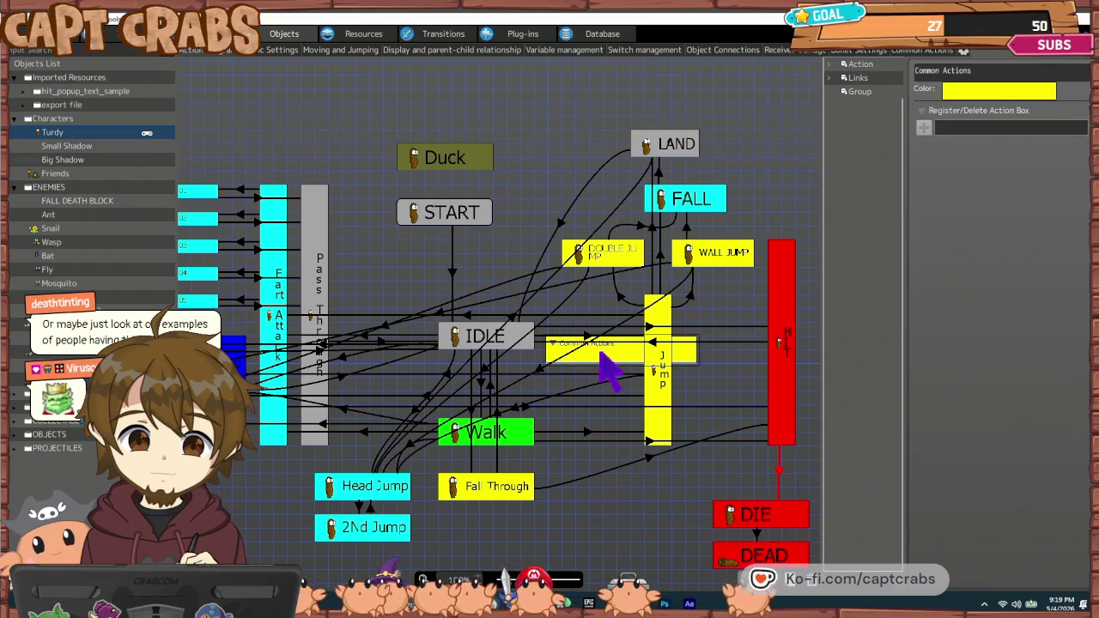
mouse_move(619, 371)
left_mouse_down()
mouse_move(411, 228)
mouse_move(289, 101)
left_mouse_up()
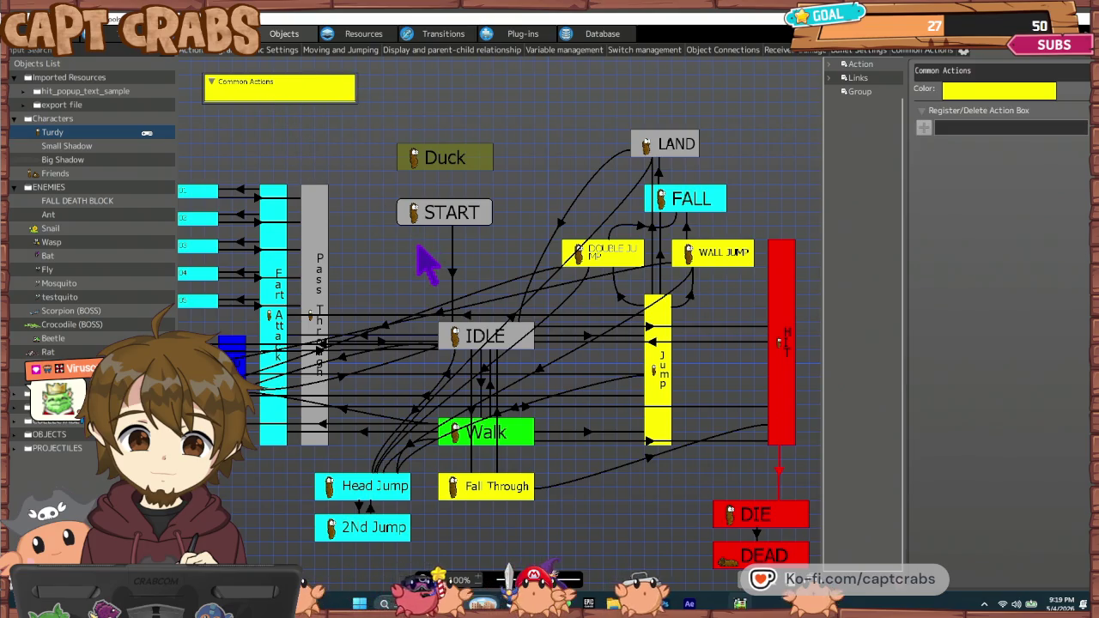
mouse_move(402, 246)
left_mouse_down()
mouse_move(493, 315)
mouse_move(459, 268)
left_mouse_up()
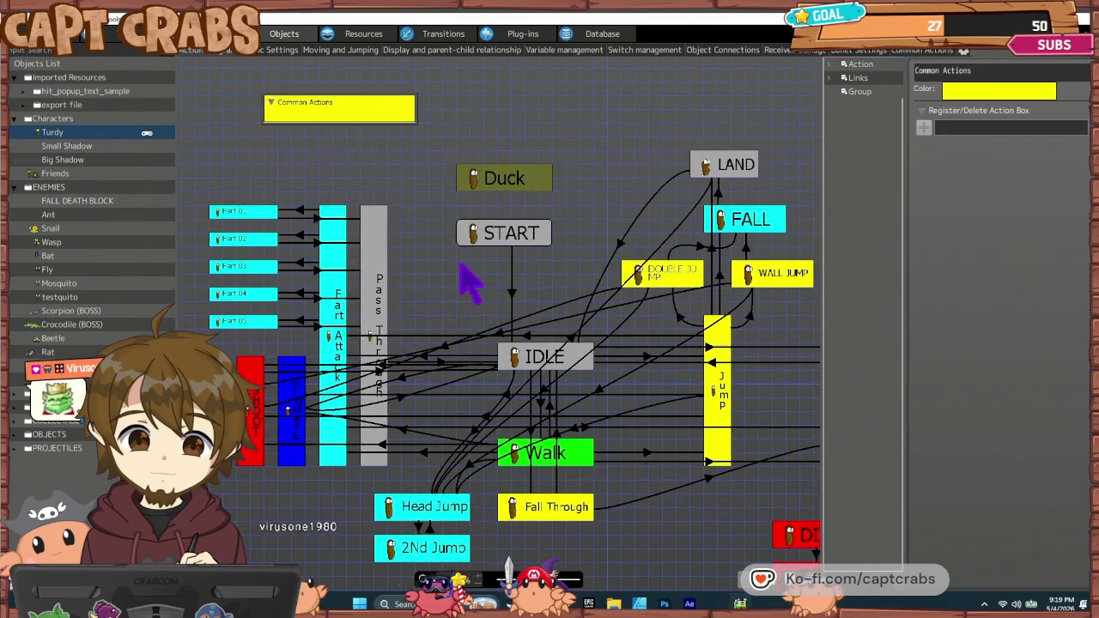
left_click(387, 289)
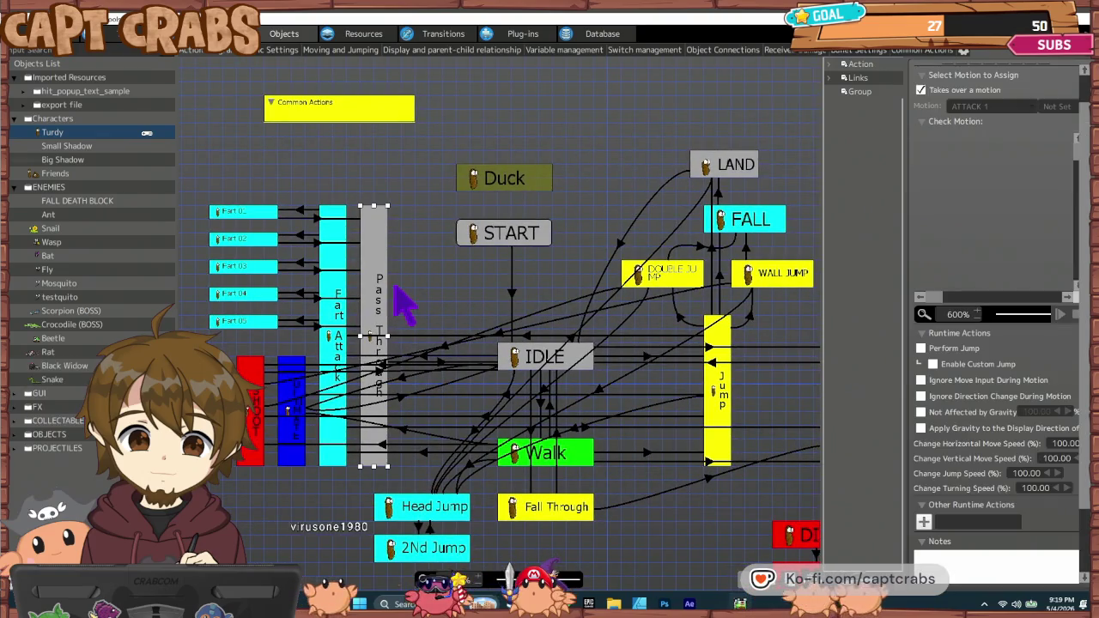
left_click(335, 314)
double_click(953, 522)
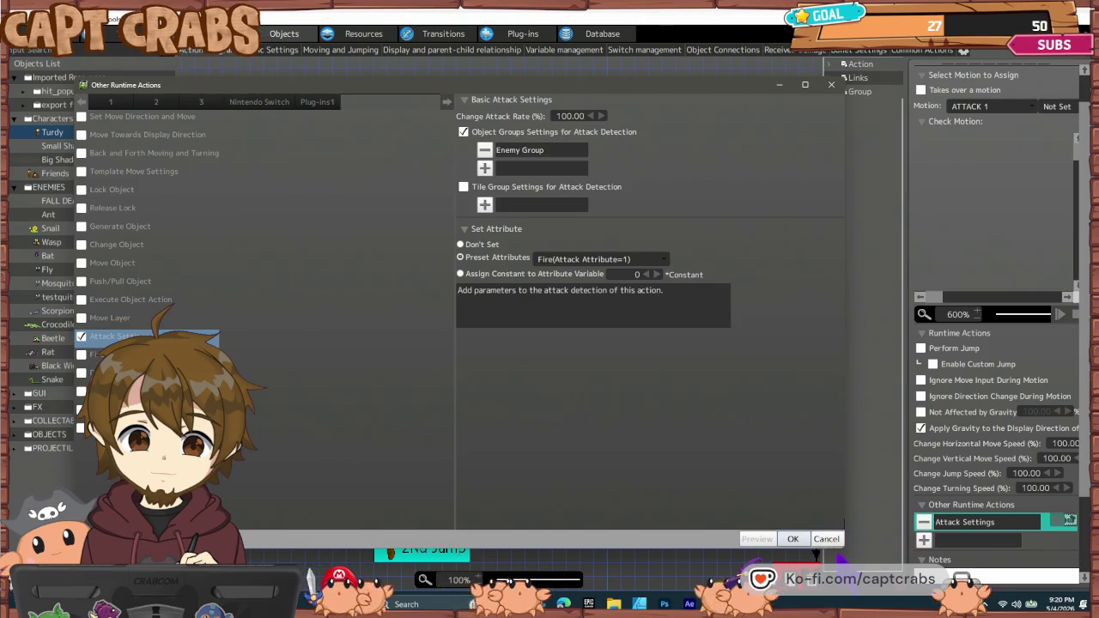
left_click(826, 540)
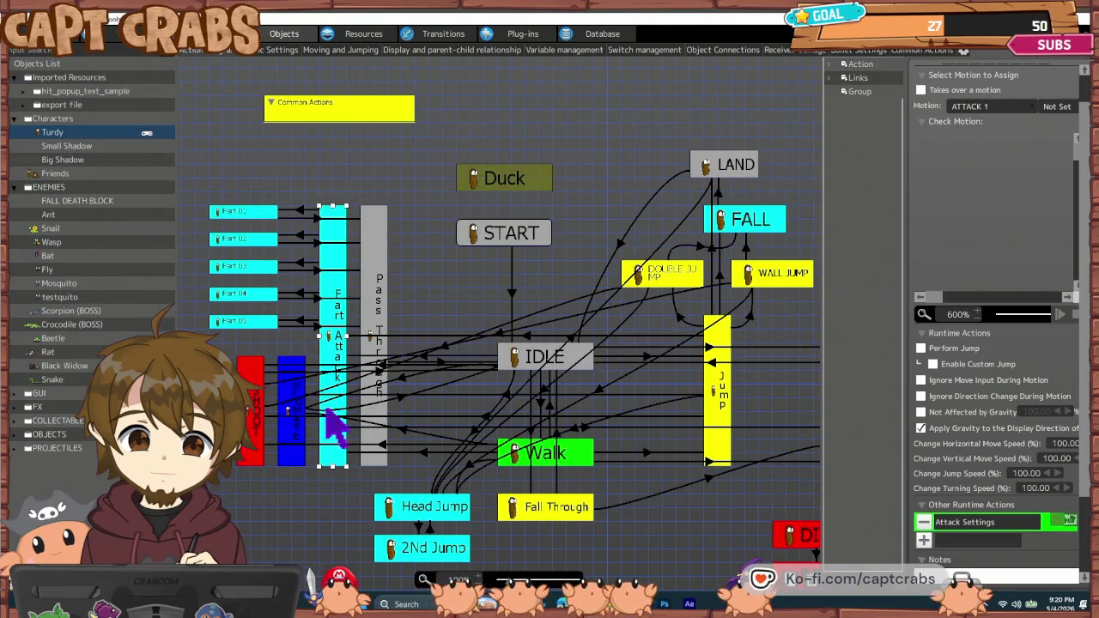
left_click(289, 411)
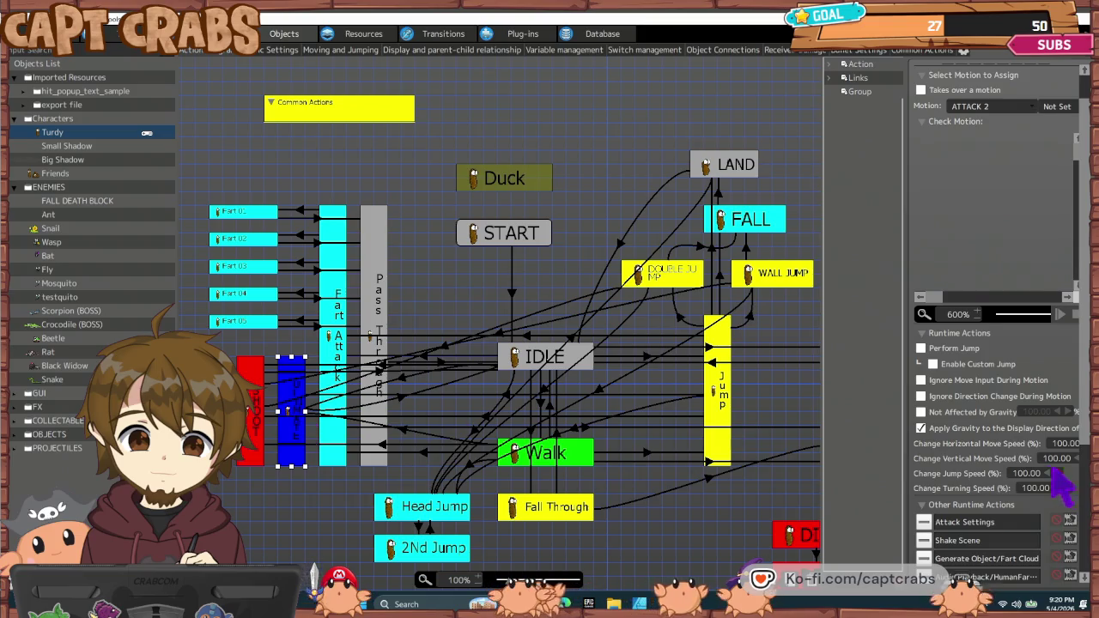
scroll(1062, 485, "down", 4)
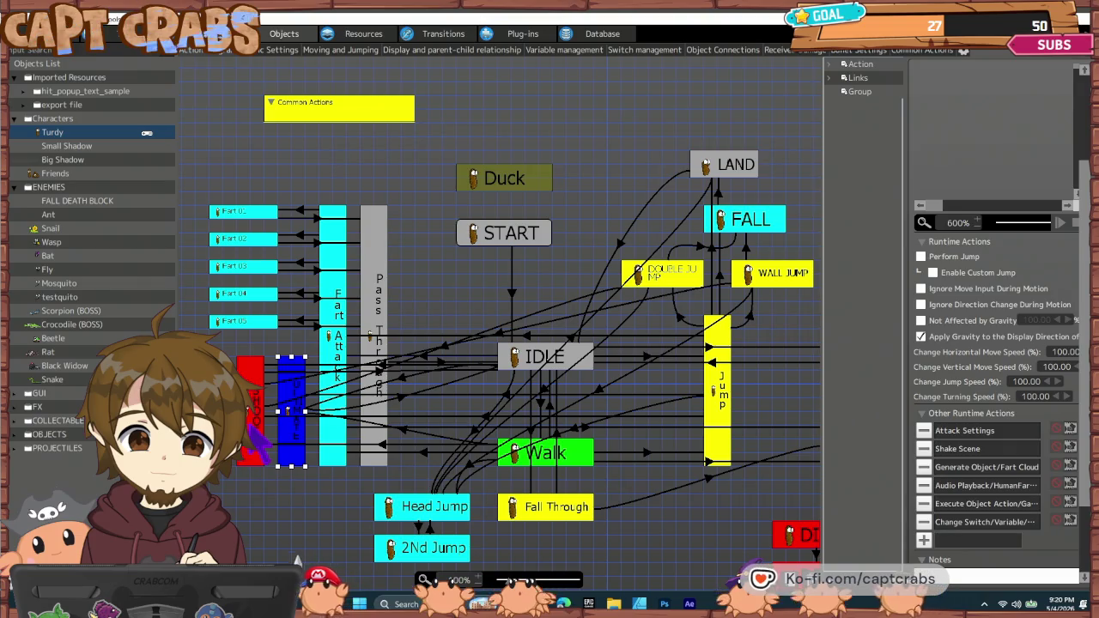
double_click(986, 522)
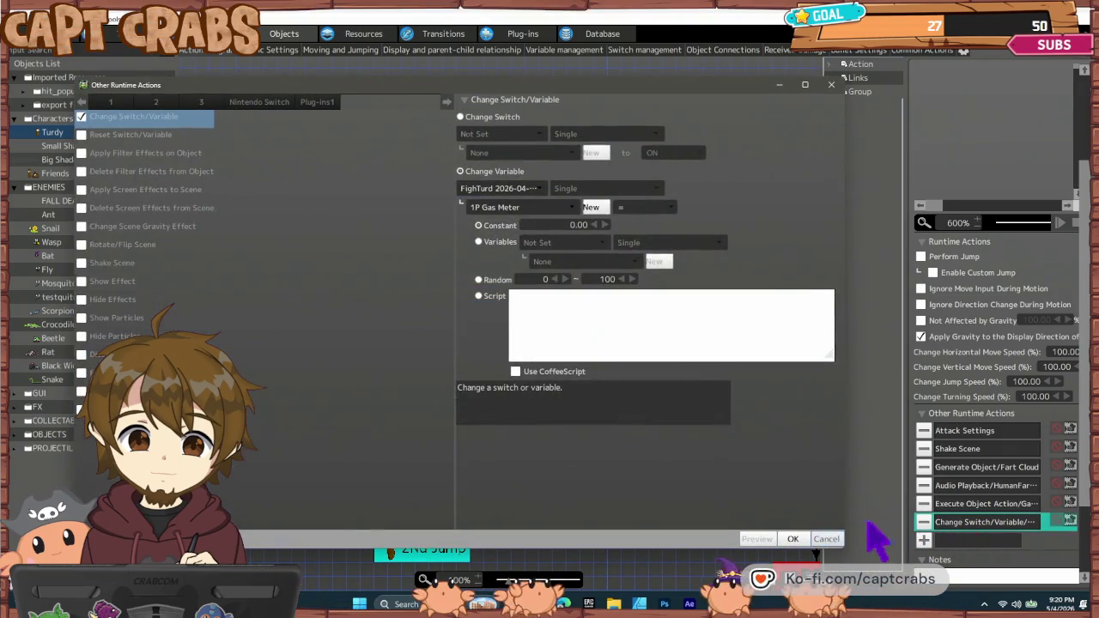
left_click(828, 538)
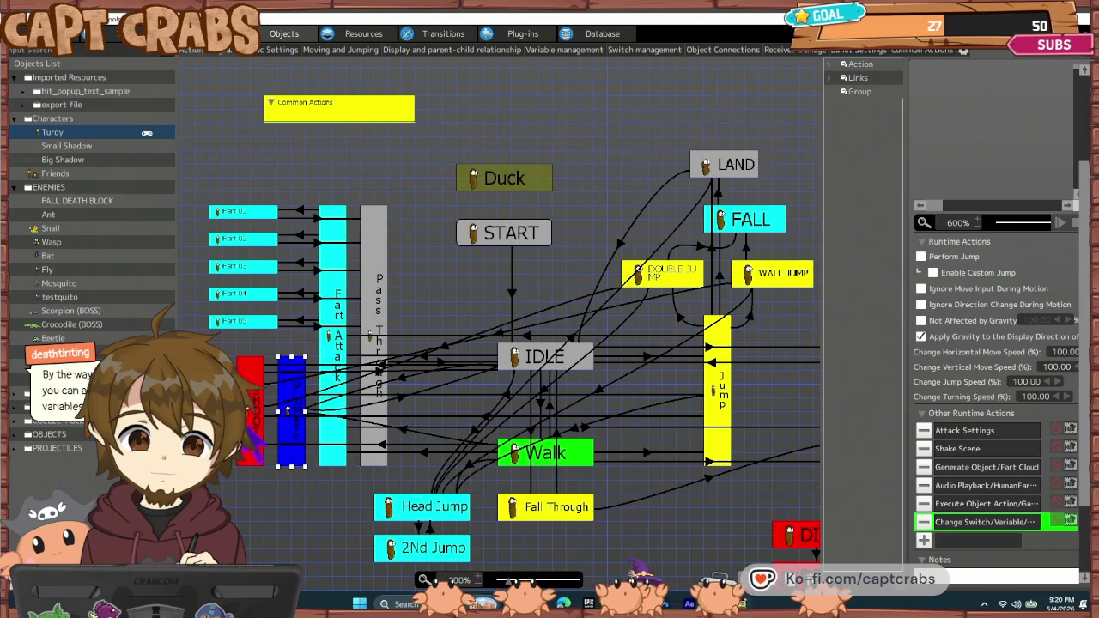
left_click(250, 404)
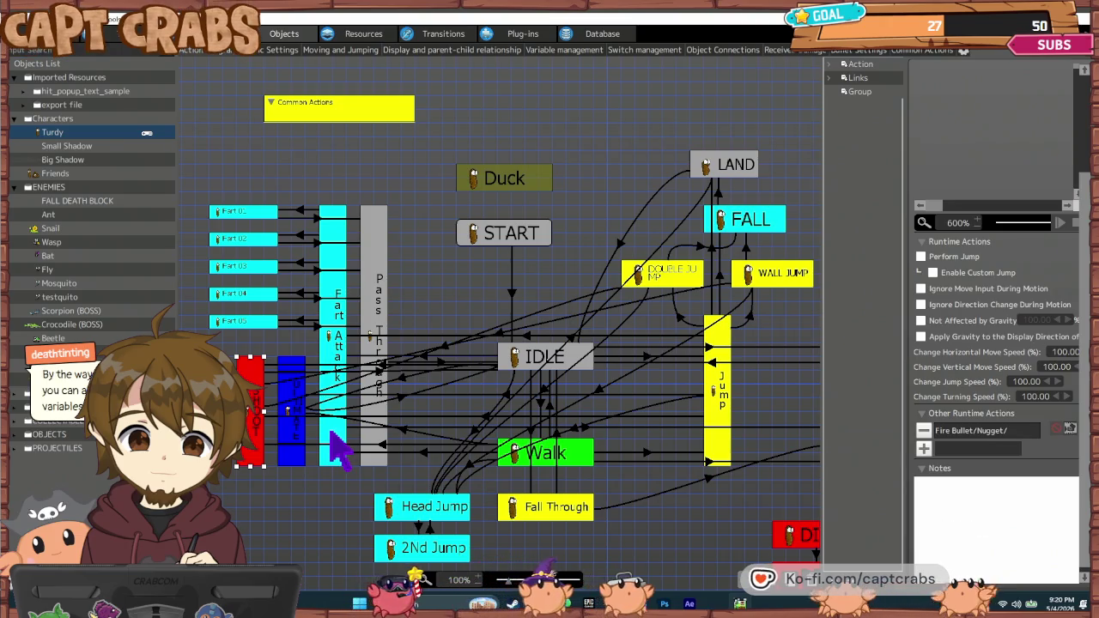
left_click(685, 492)
mouse_move(692, 540)
left_mouse_down()
mouse_move(633, 467)
mouse_move(668, 461)
mouse_move(662, 449)
left_mouse_up()
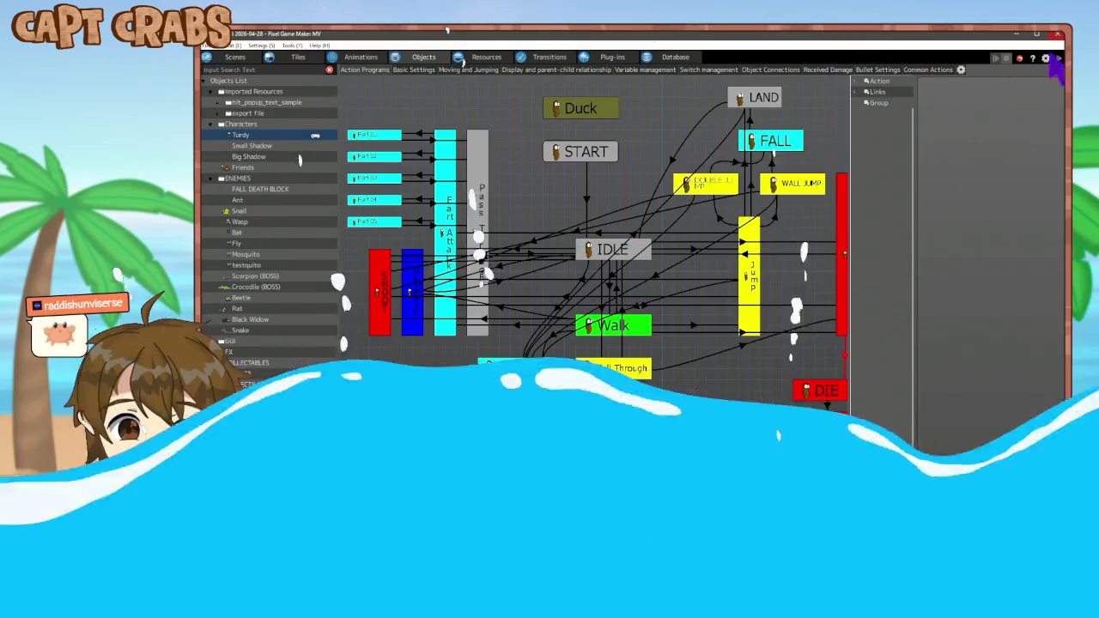
- Relaunch Pixel Game Maker MV from the desktop and load FightTurd 2026-03-04 from Recent Projects
left_click(1016, 34)
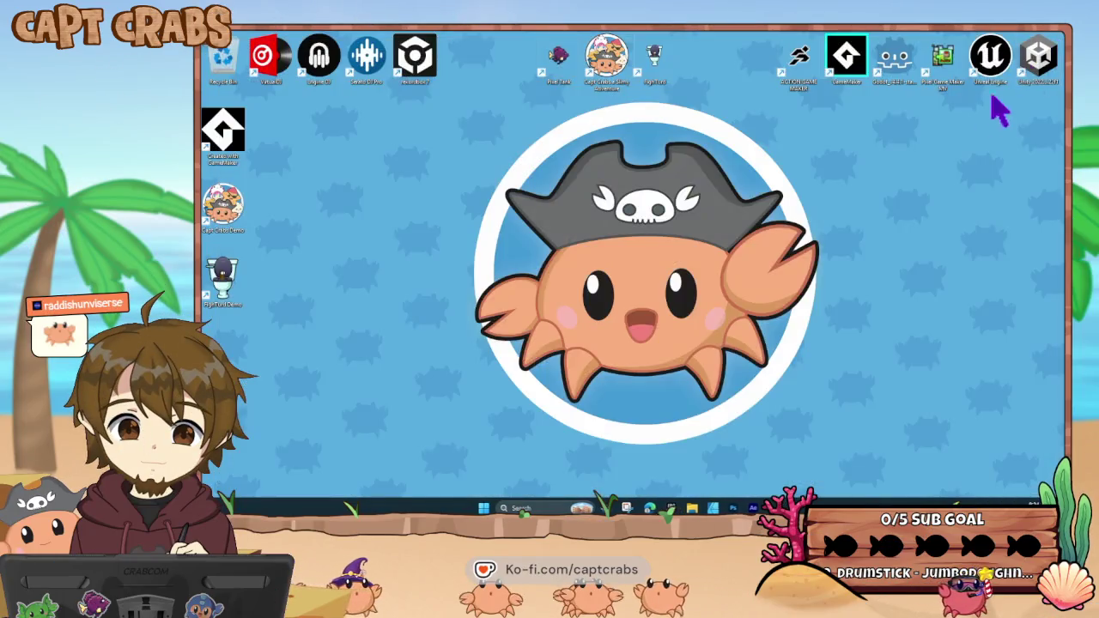
double_click(941, 62)
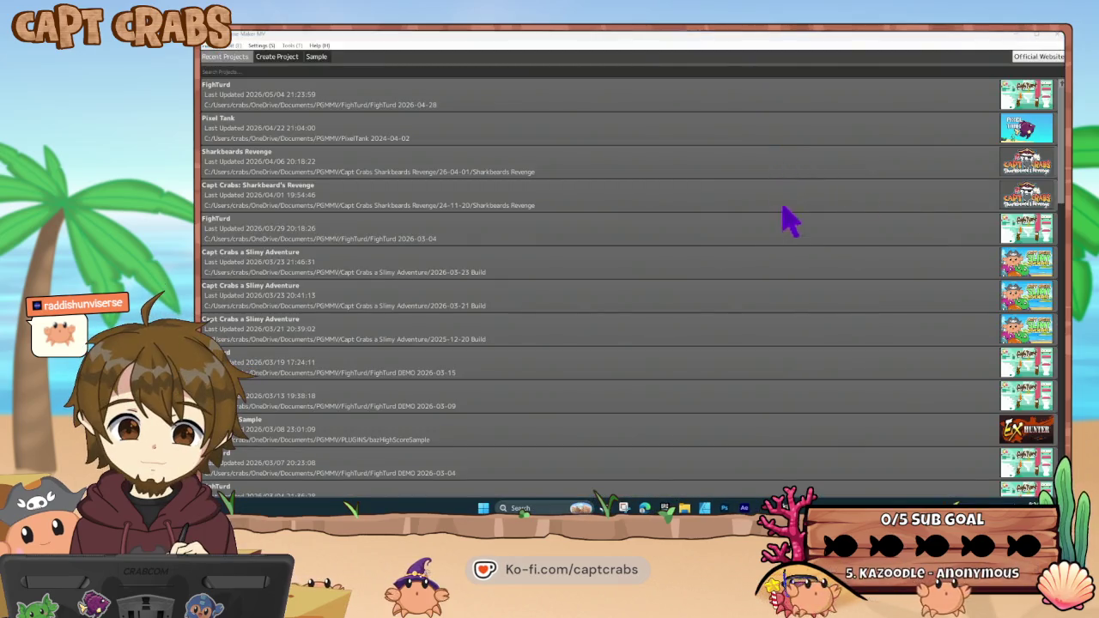
double_click(448, 228)
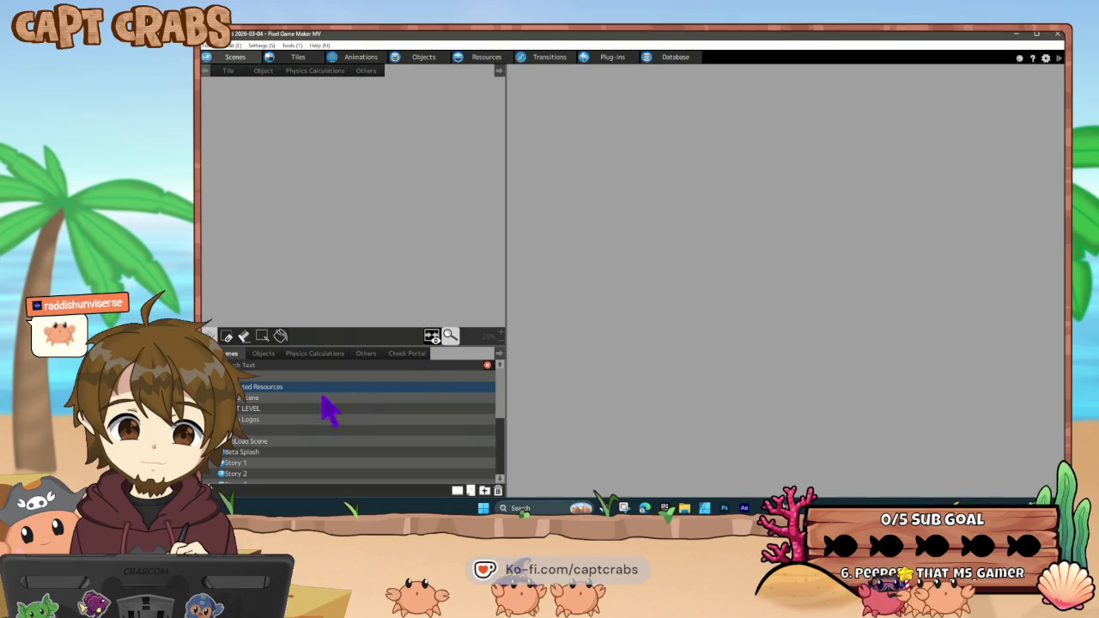
- Set the LEVEL scene as the start scene
left_click(279, 409)
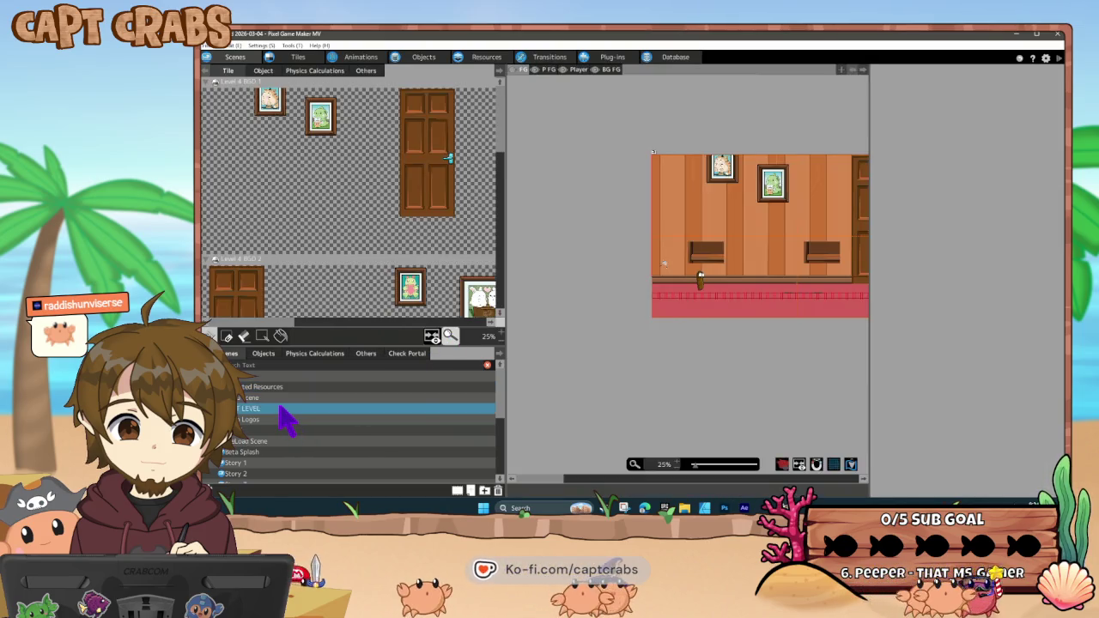
right_click(283, 409)
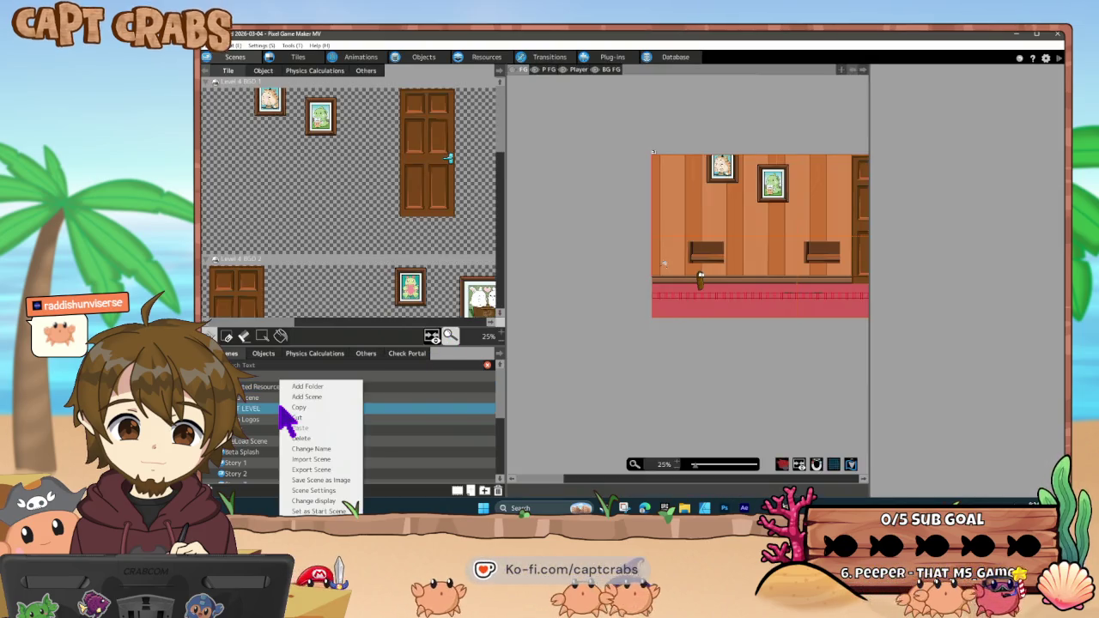
left_click(314, 511)
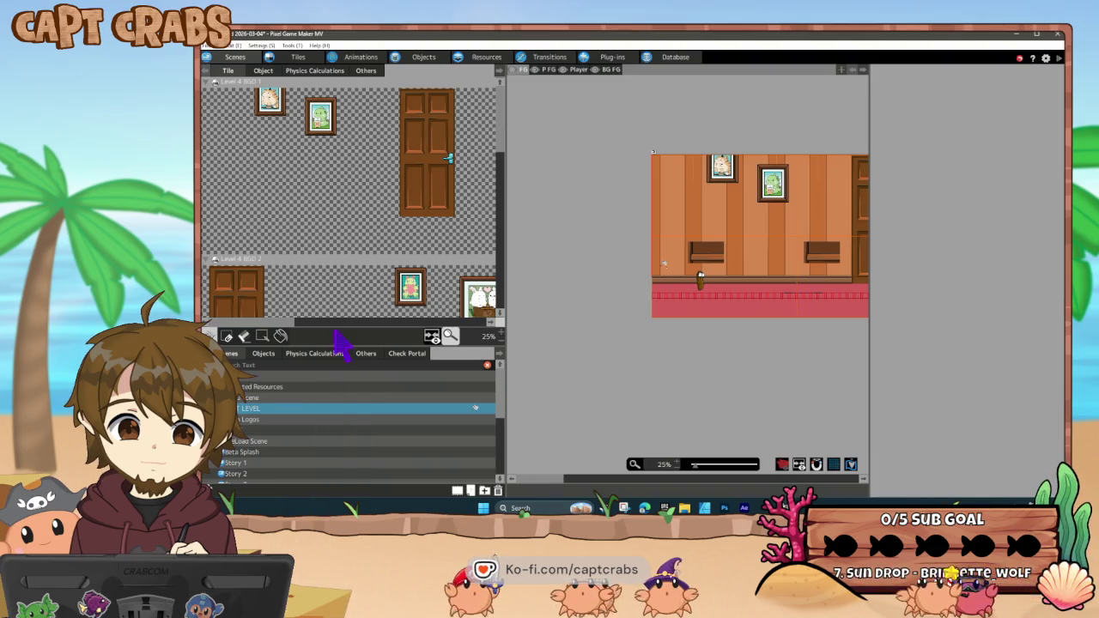
- Place one Ant from the ENEMIES folder on the scene floor and start a test play
left_click(264, 72)
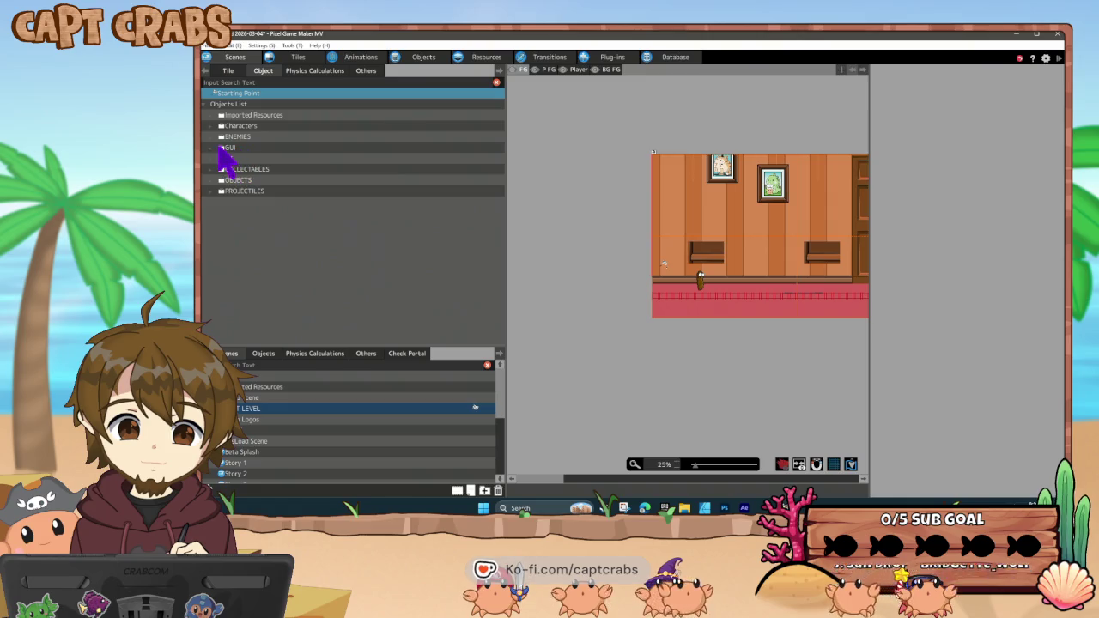
left_click(211, 137)
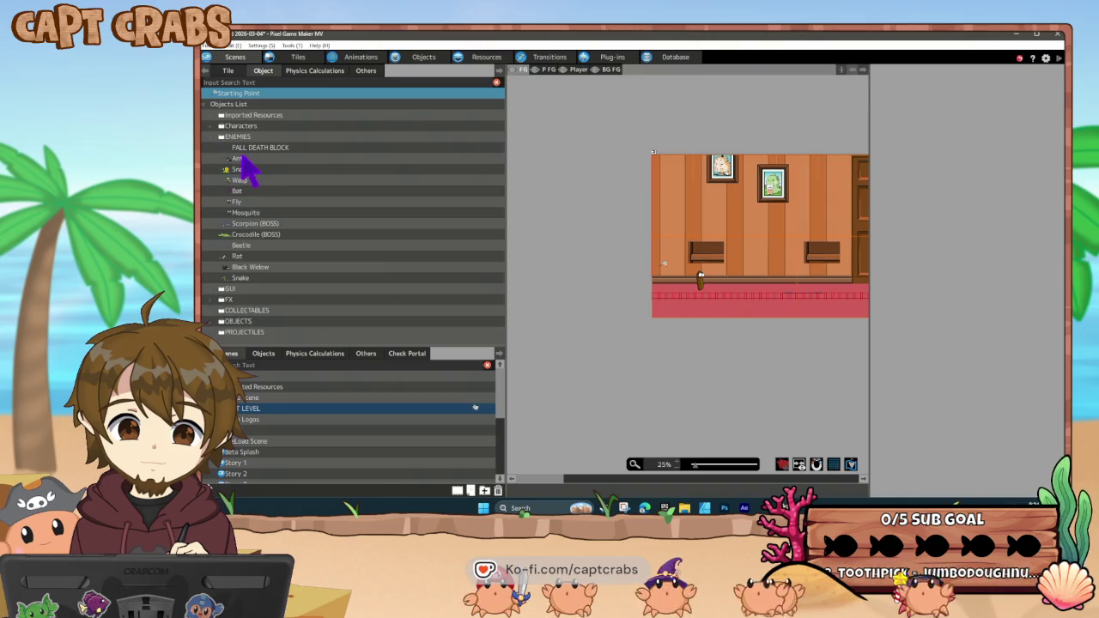
left_click(242, 158)
left_click(771, 291)
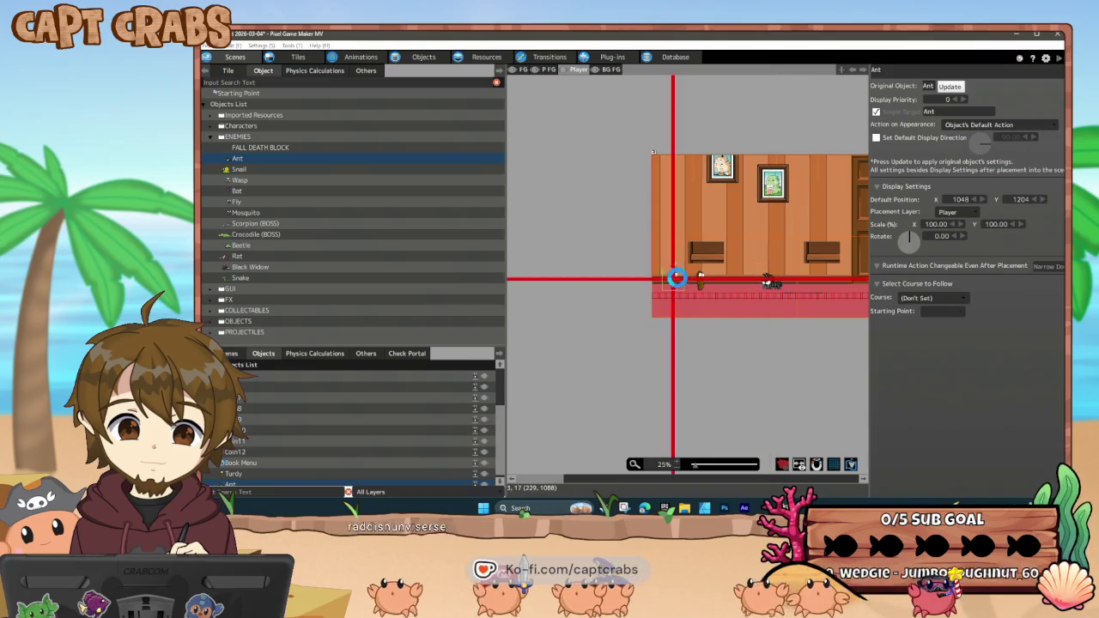
right_click(678, 278)
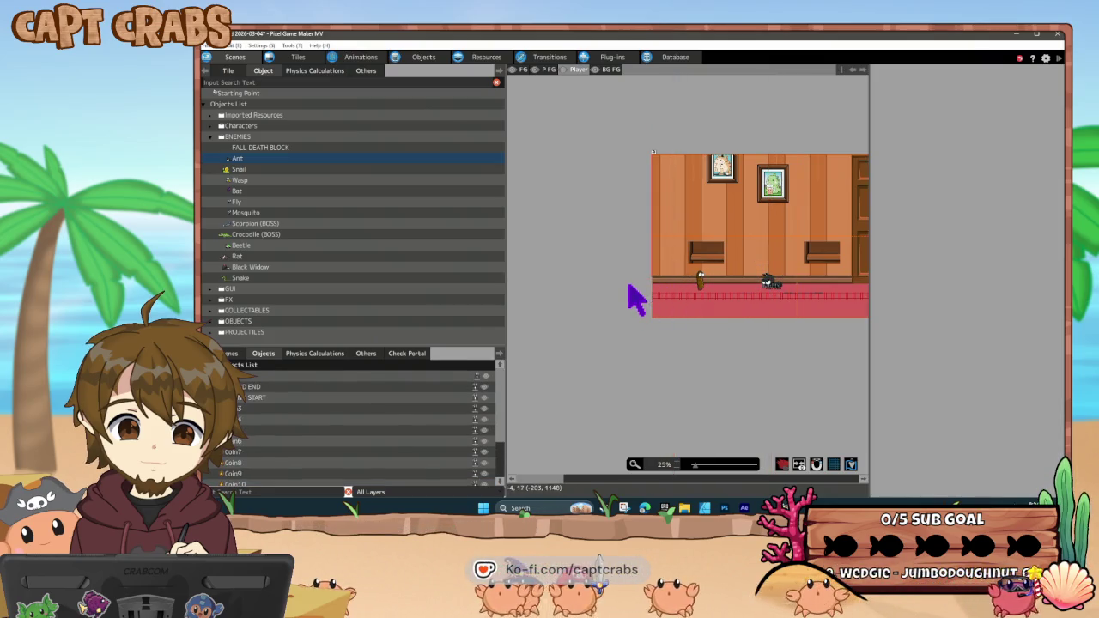
left_click(631, 283)
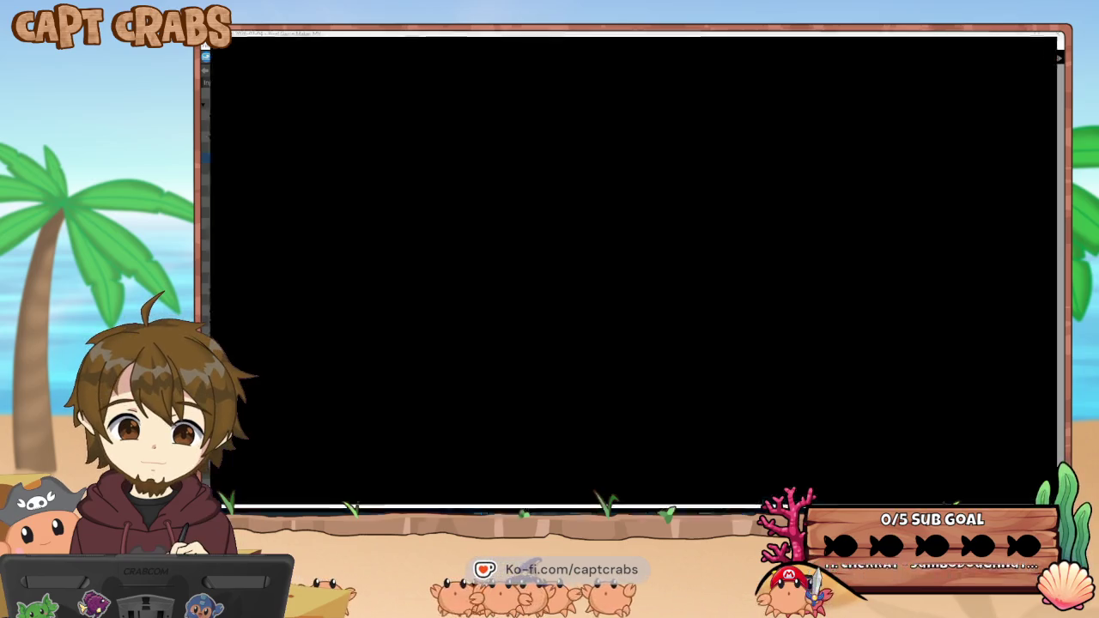
- Walk Turdy into the Ant, jump, and fart to defeat it, then collect the coin
key("Right")
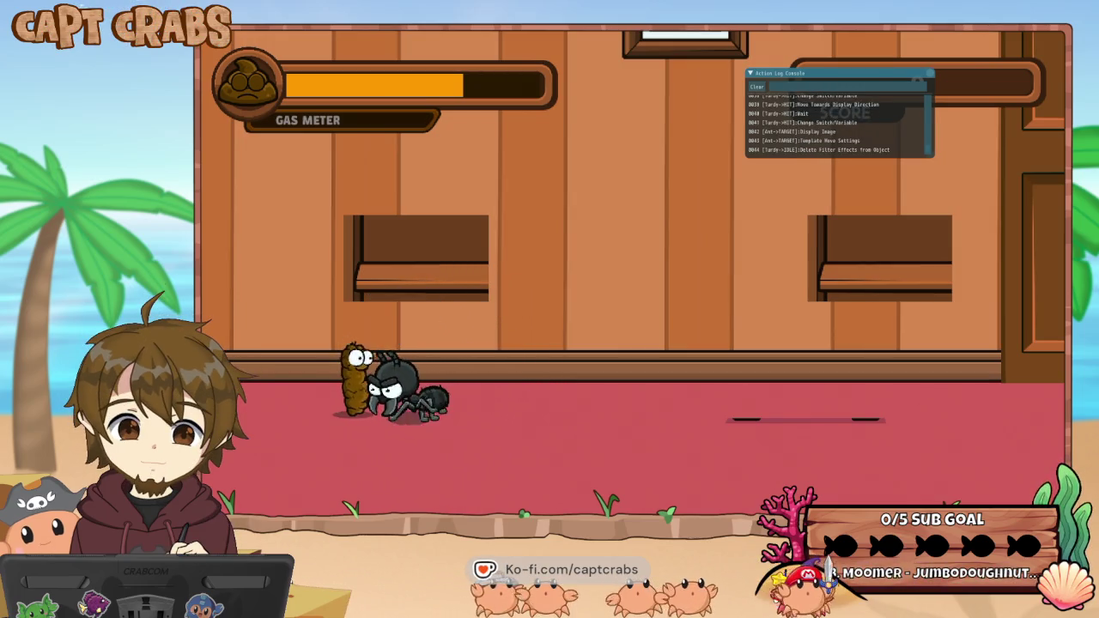
key("space")
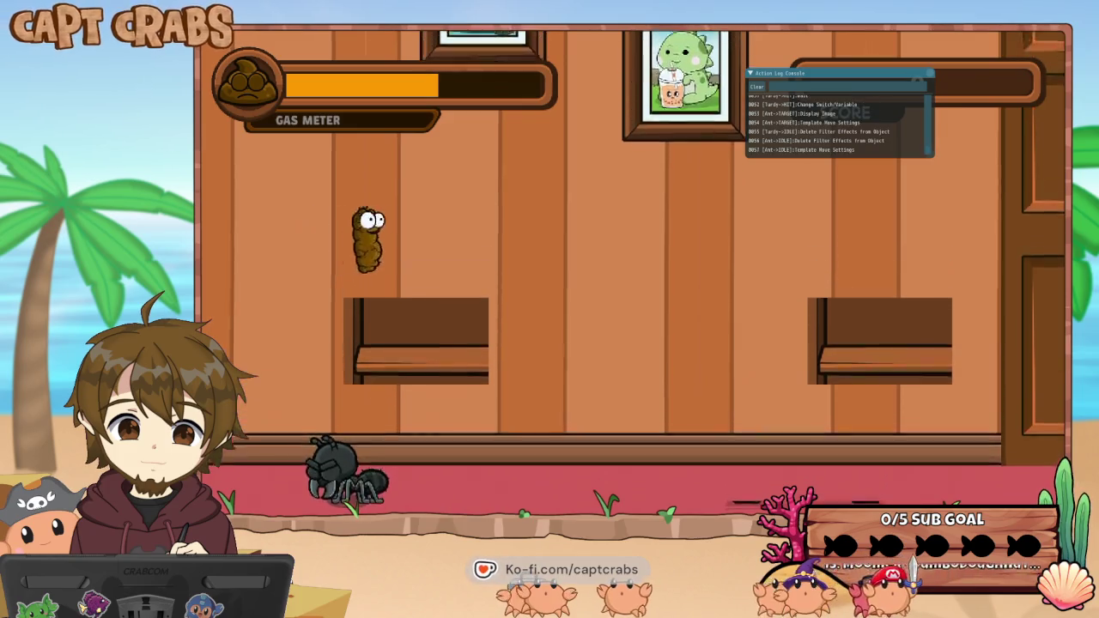
key("f")
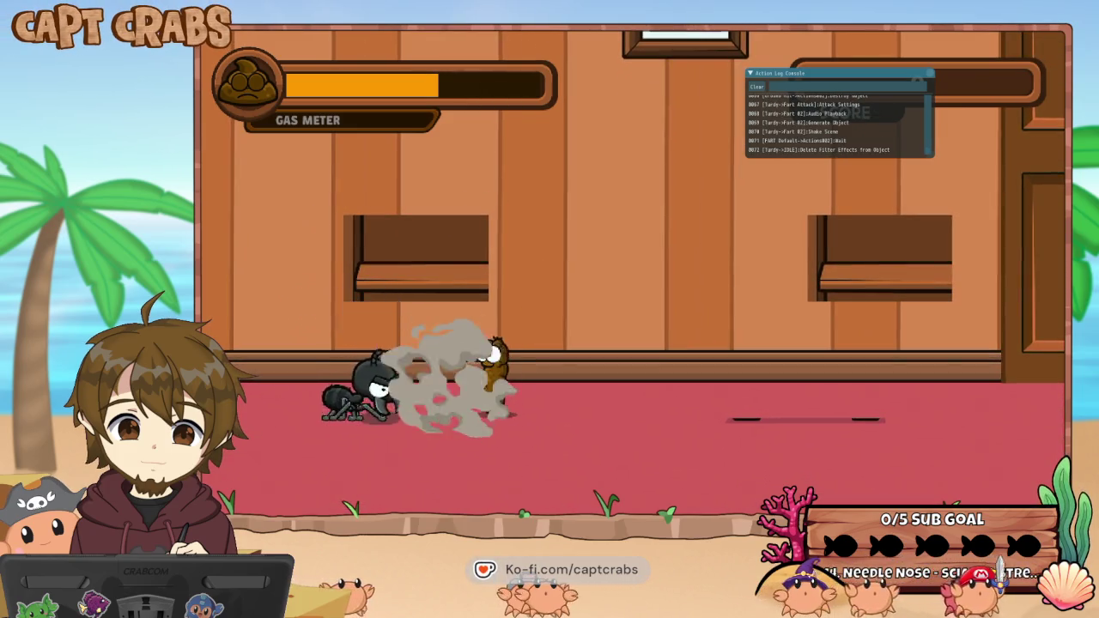
key("Left")
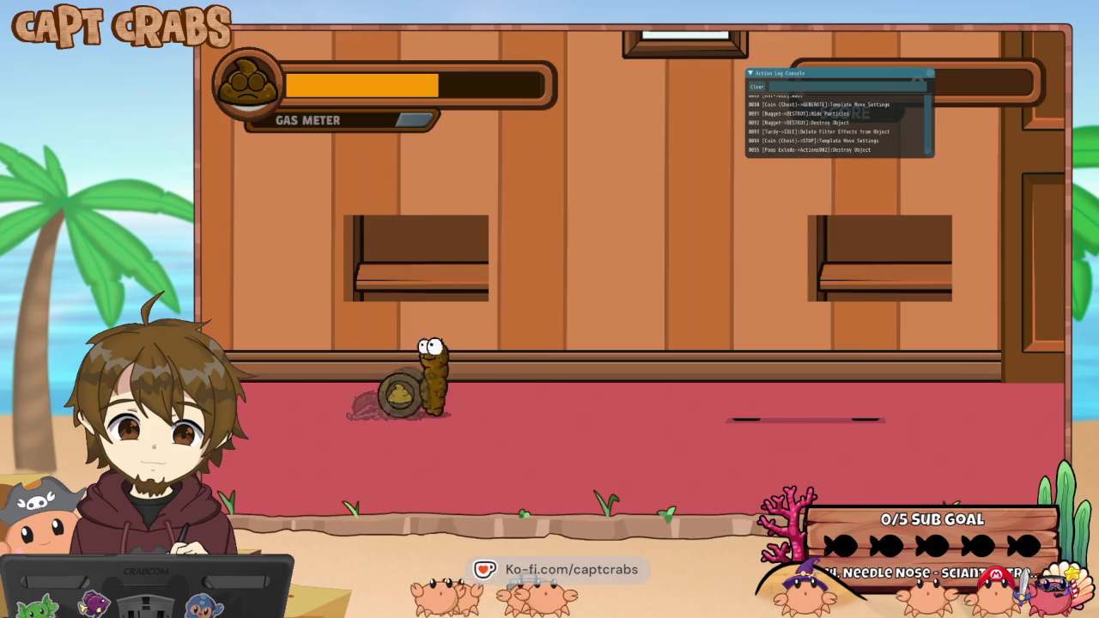
key("Right")
key("Right")
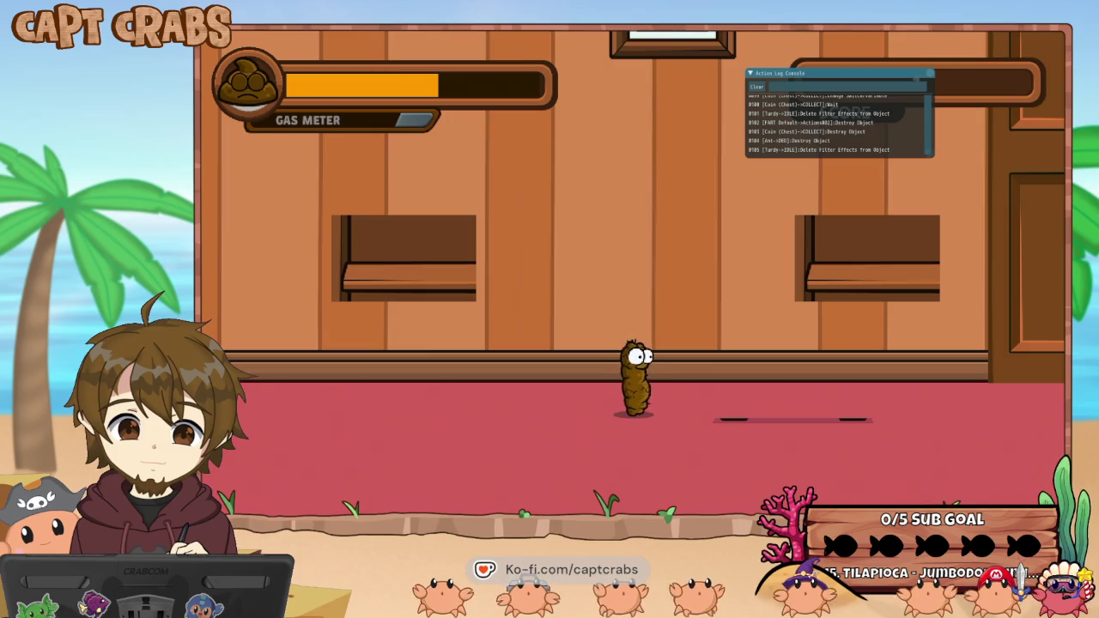
- Pause the test play and quit back to the editor
key("Escape")
key("Down")
key("Down")
key("Return")
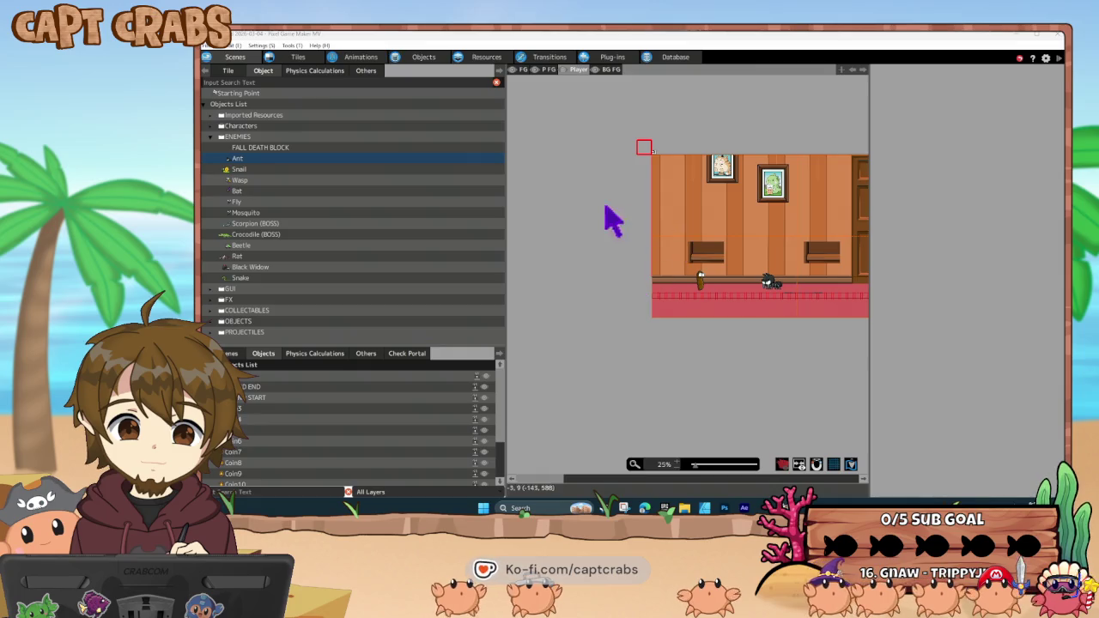
- Open Turdy's action program and view its Object Settings, closing them unchanged
left_click(424, 58)
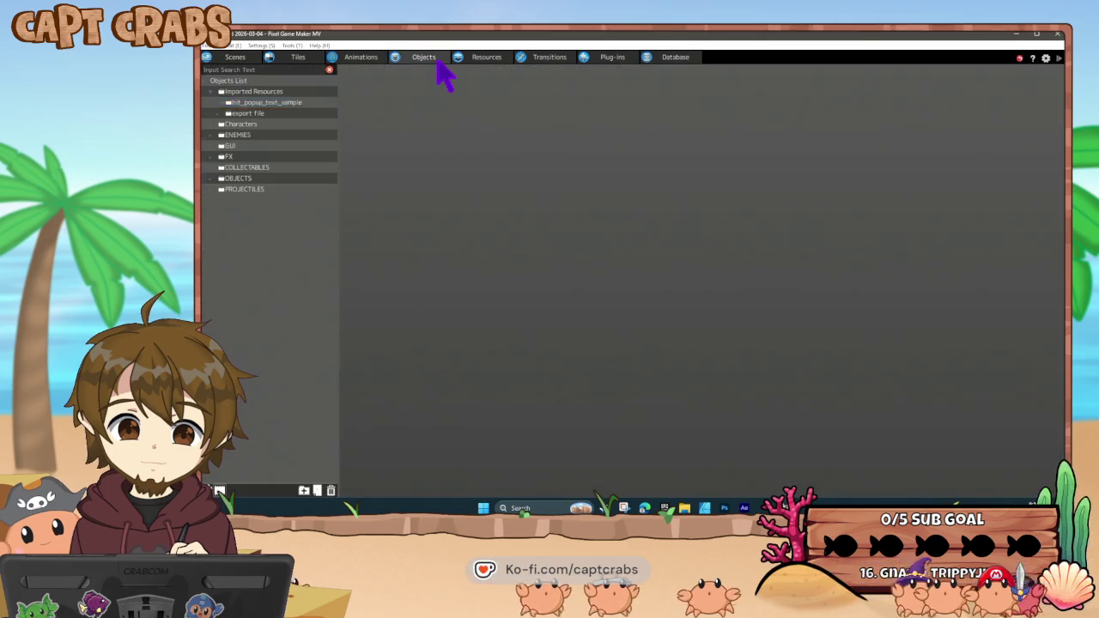
left_click(220, 125)
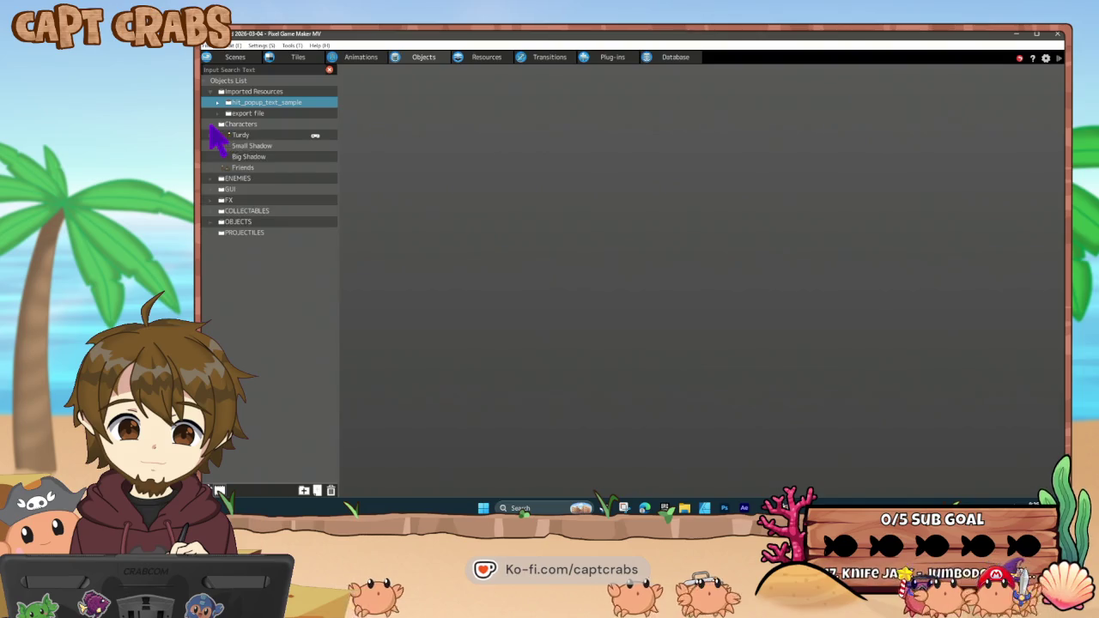
left_click(244, 136)
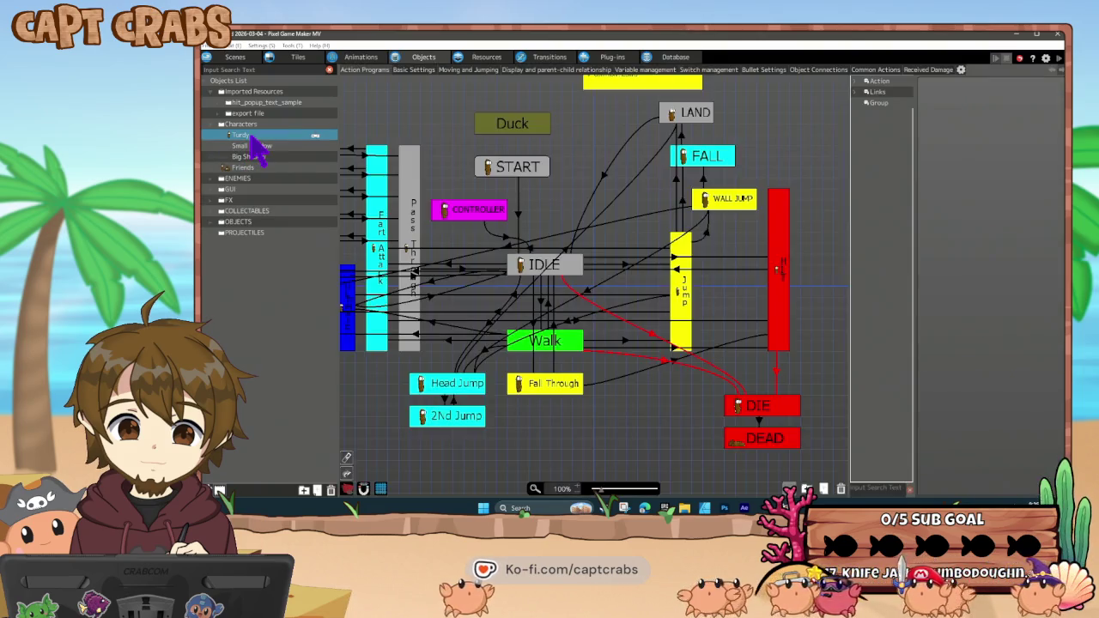
right_click(257, 142)
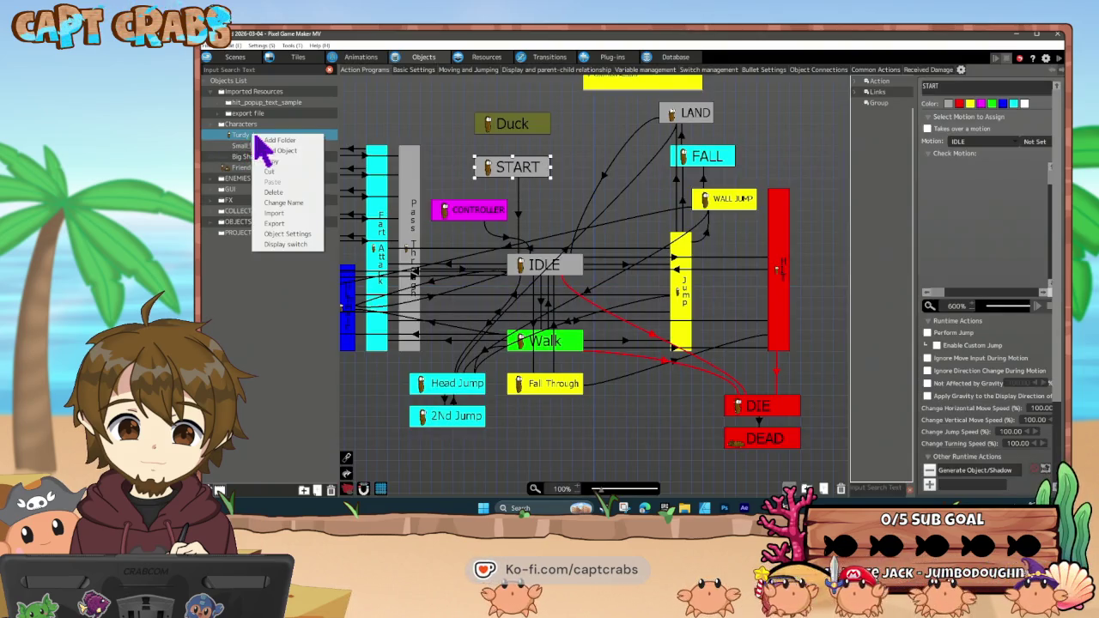
left_click(294, 241)
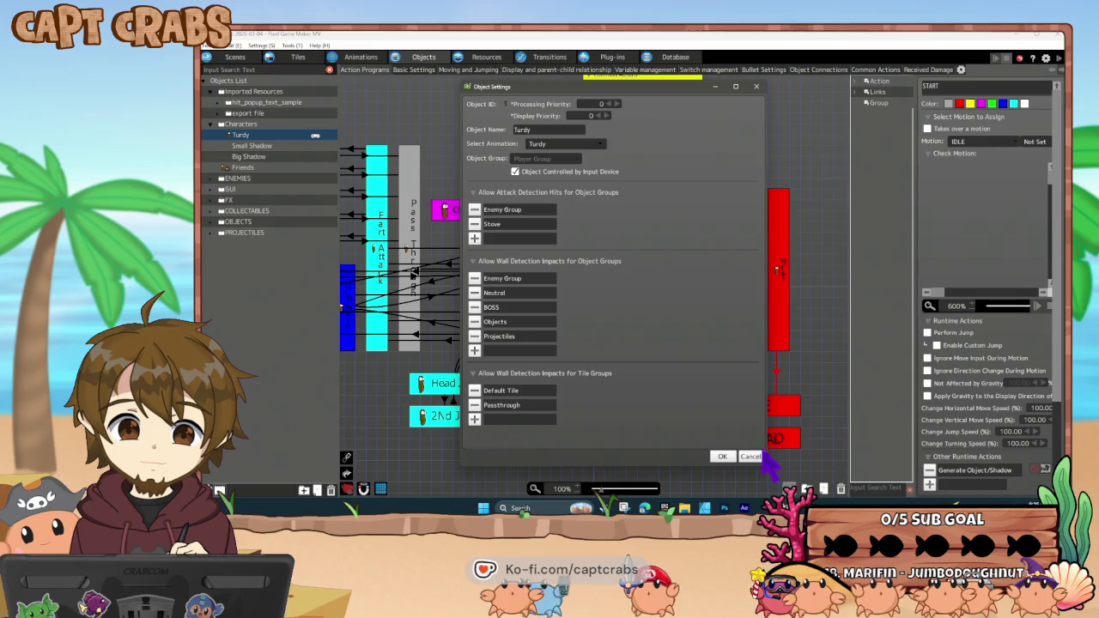
left_click(754, 456)
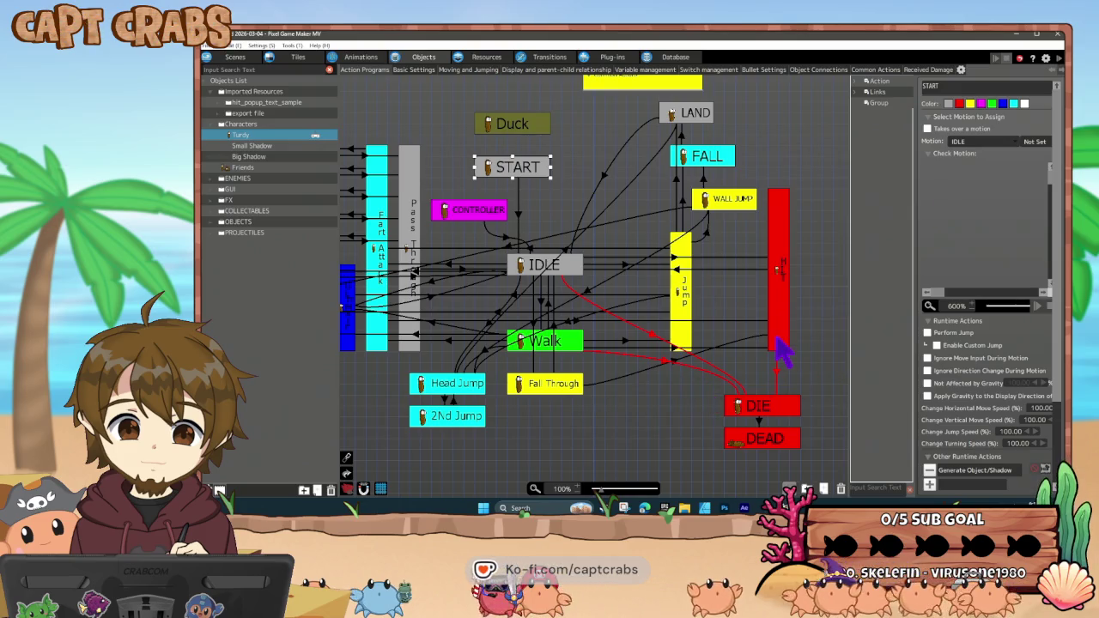
- Select the red HIT state, scroll its properties, and open Turdy's Basic Settings
left_click(781, 297)
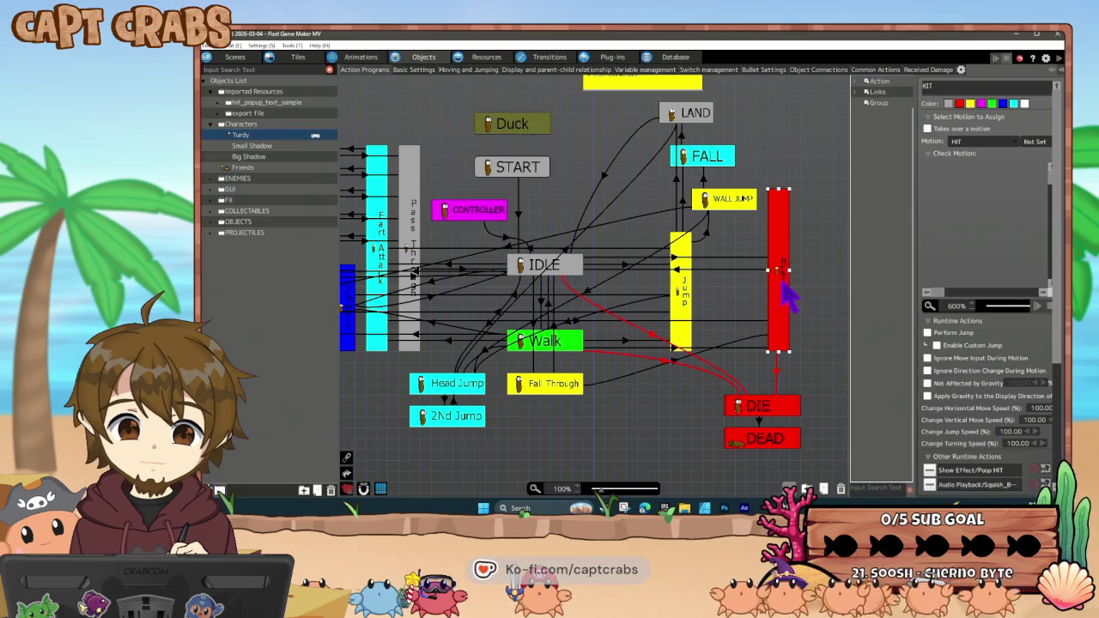
scroll(1003, 400, "down", 3)
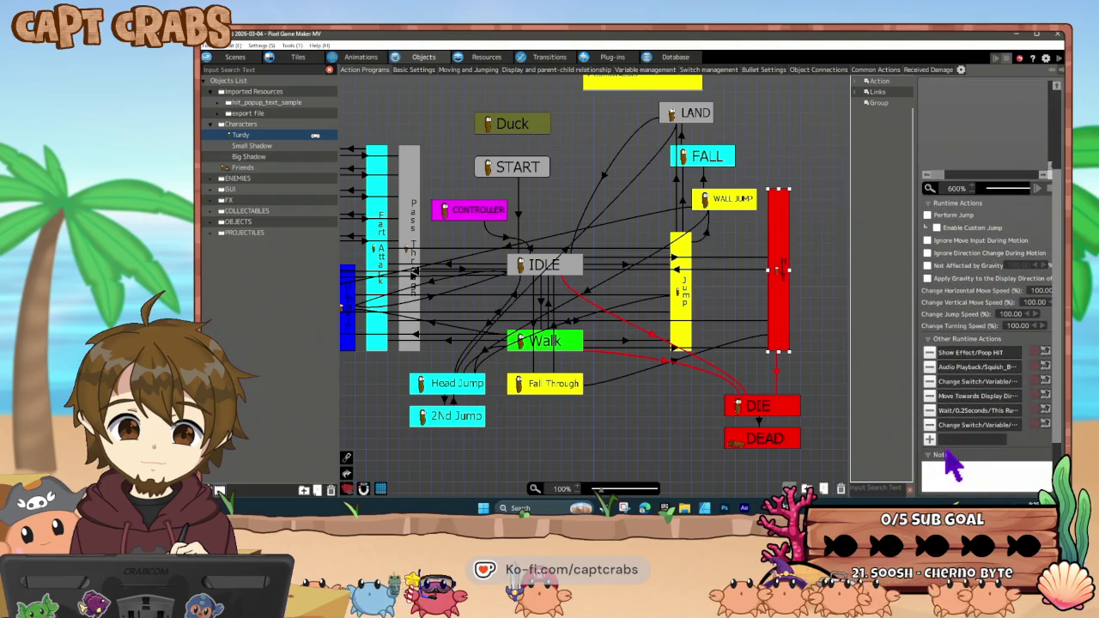
left_click(412, 70)
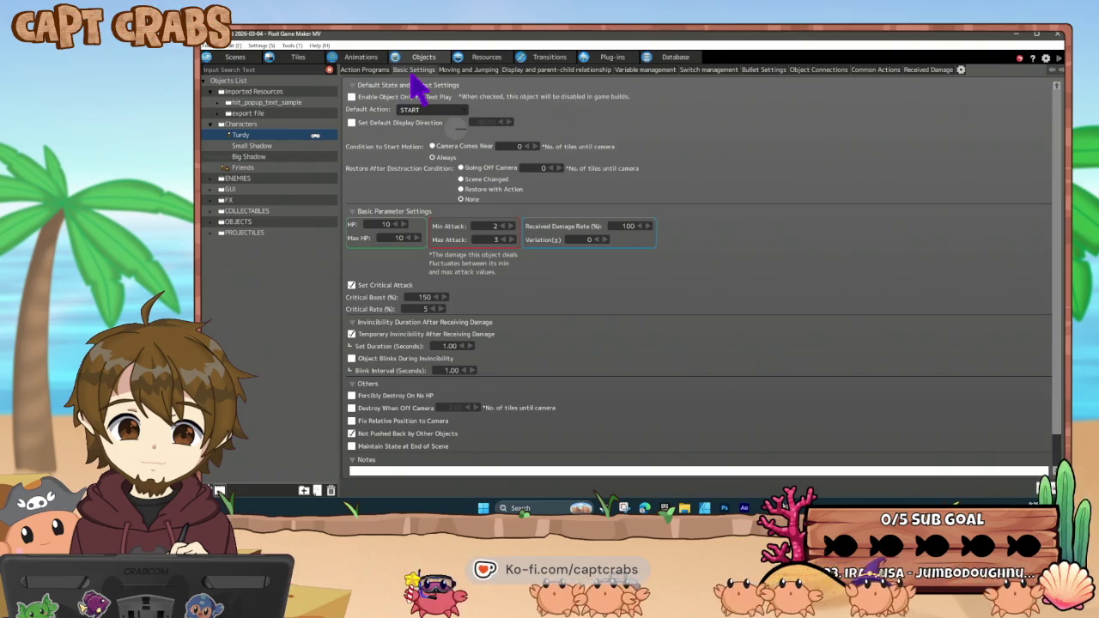
- Relaunch Pixel Game Maker MV and open the FightTurd project dated 2026-04-28
key("super+d")
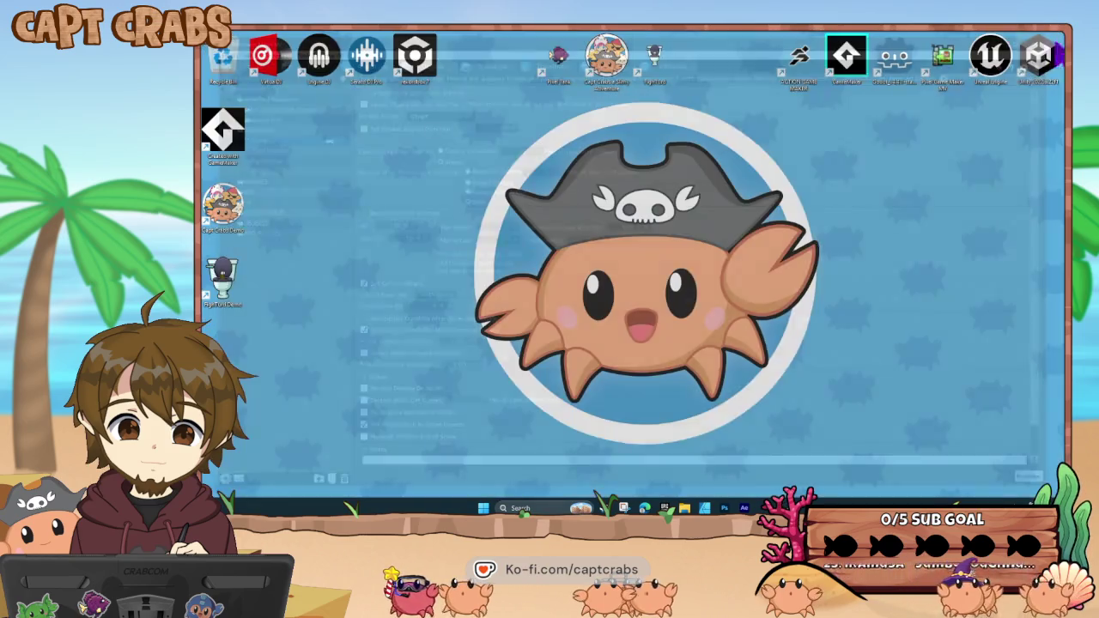
double_click(947, 77)
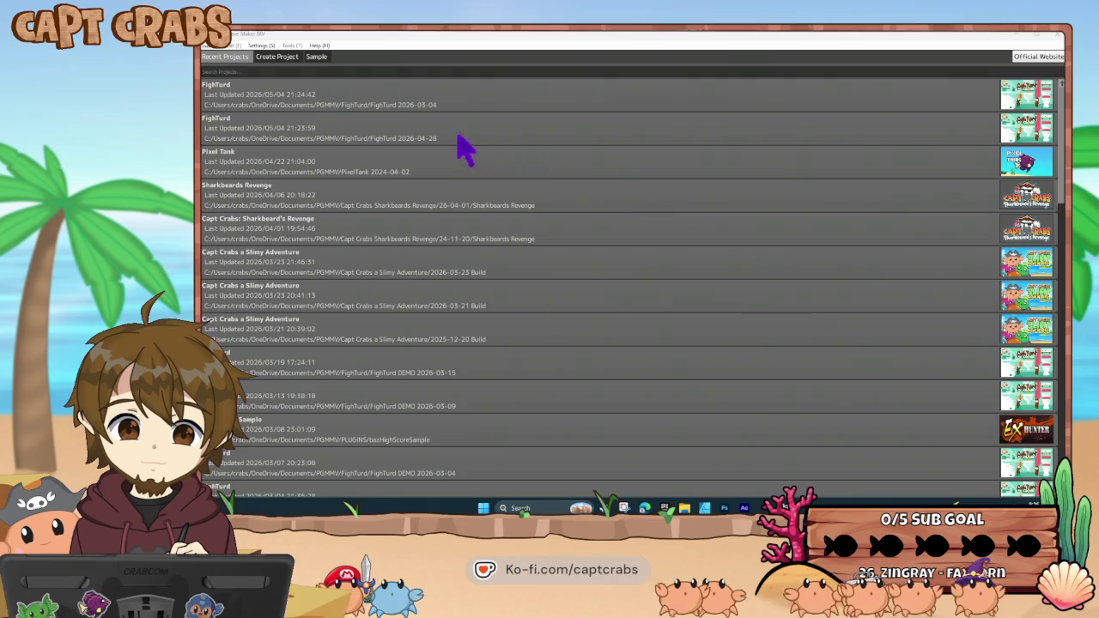
double_click(376, 133)
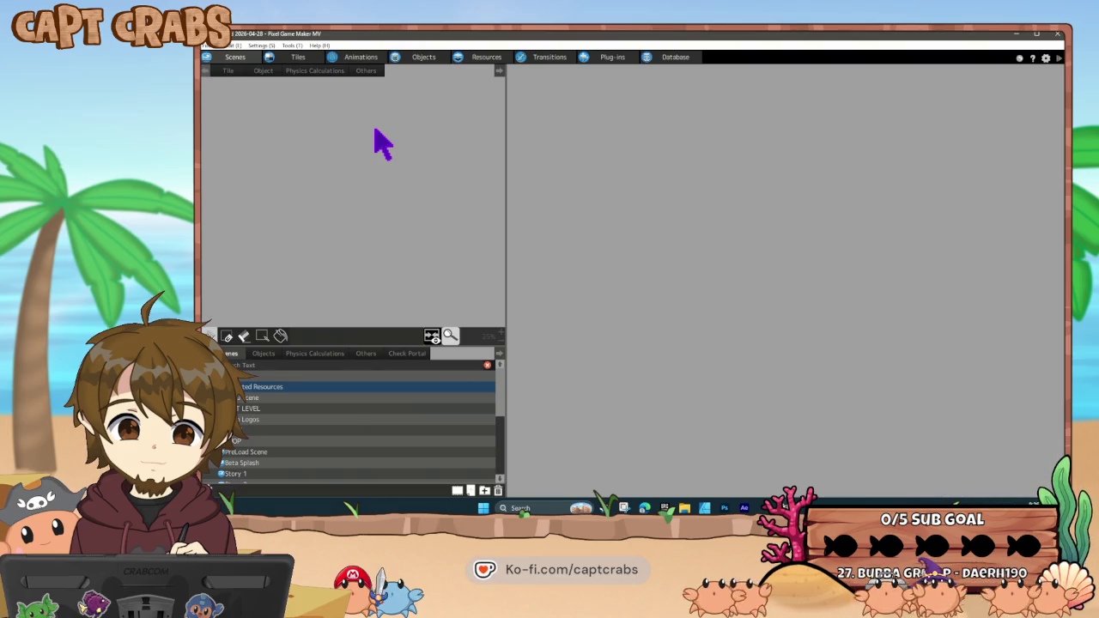
- Open the LEVEL scene and start a test play from it
double_click(290, 409)
right_click(291, 409)
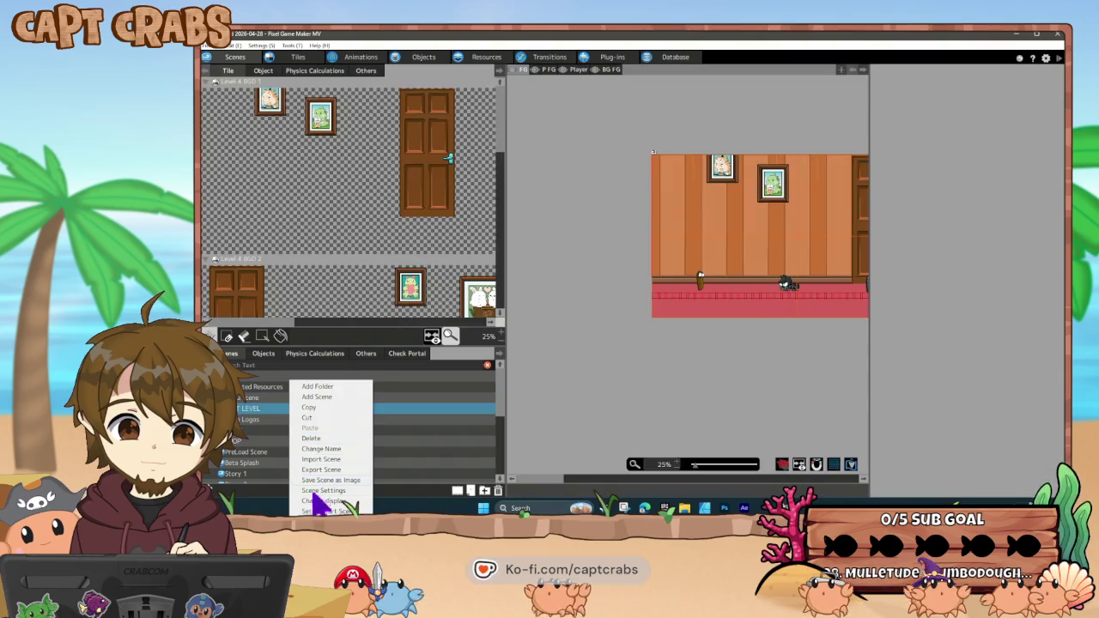
left_click(475, 407)
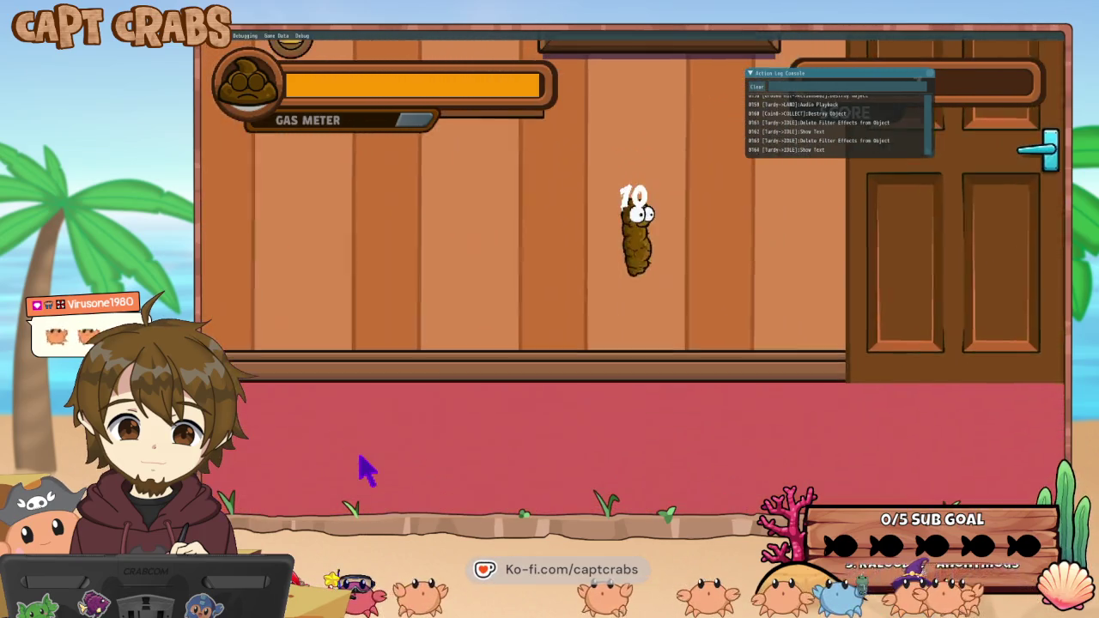
- Restart the level from the pause menu, then quit the test play to the editor
key("Escape")
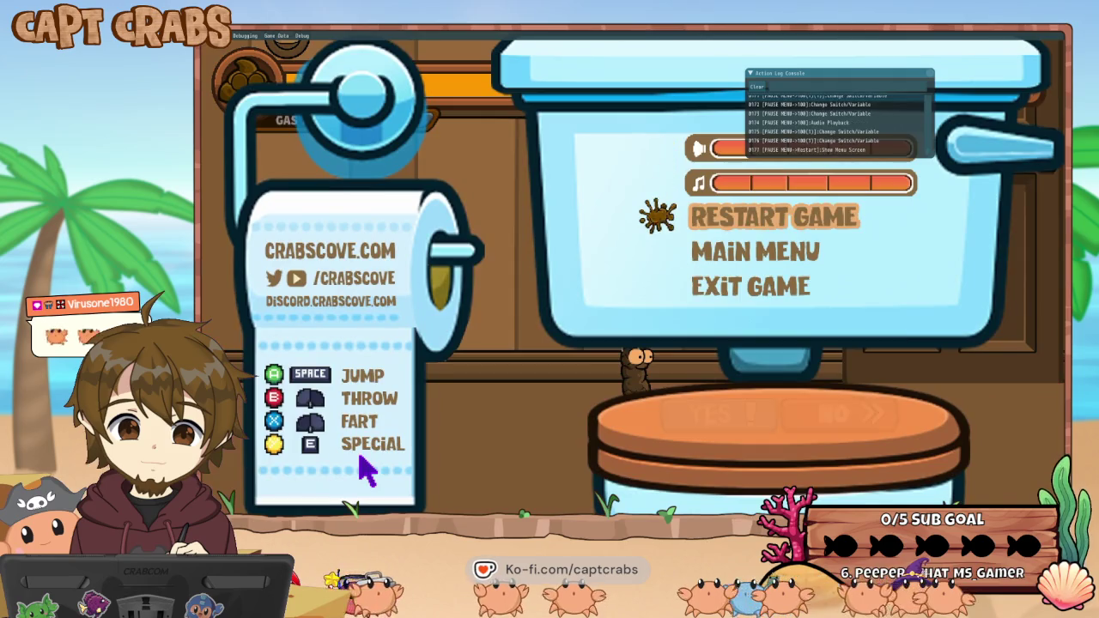
key("Return")
key("Return")
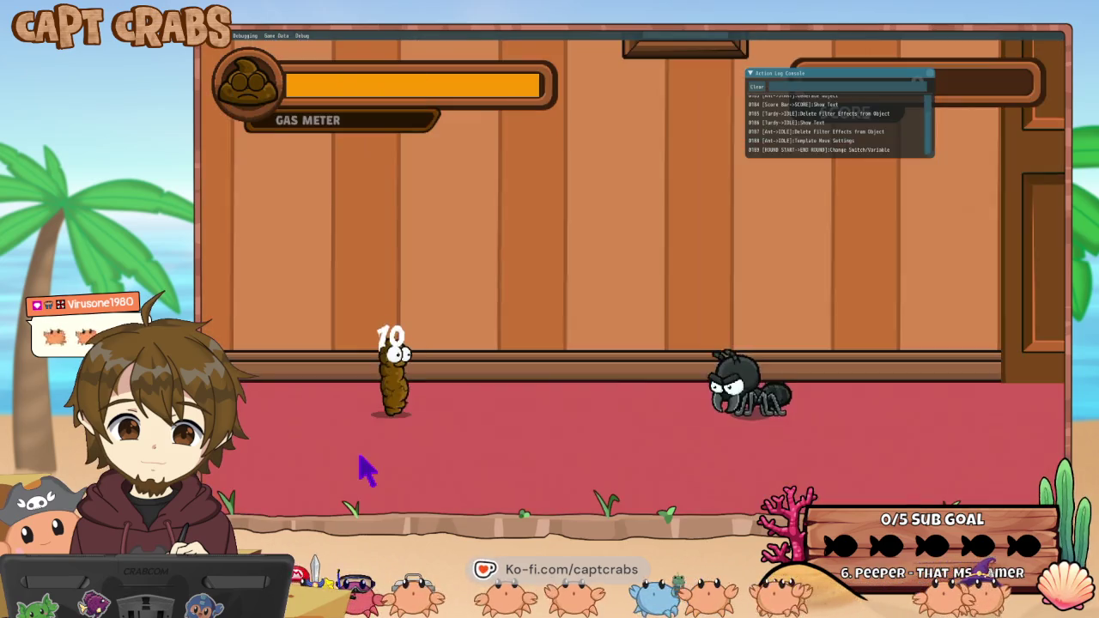
key("d")
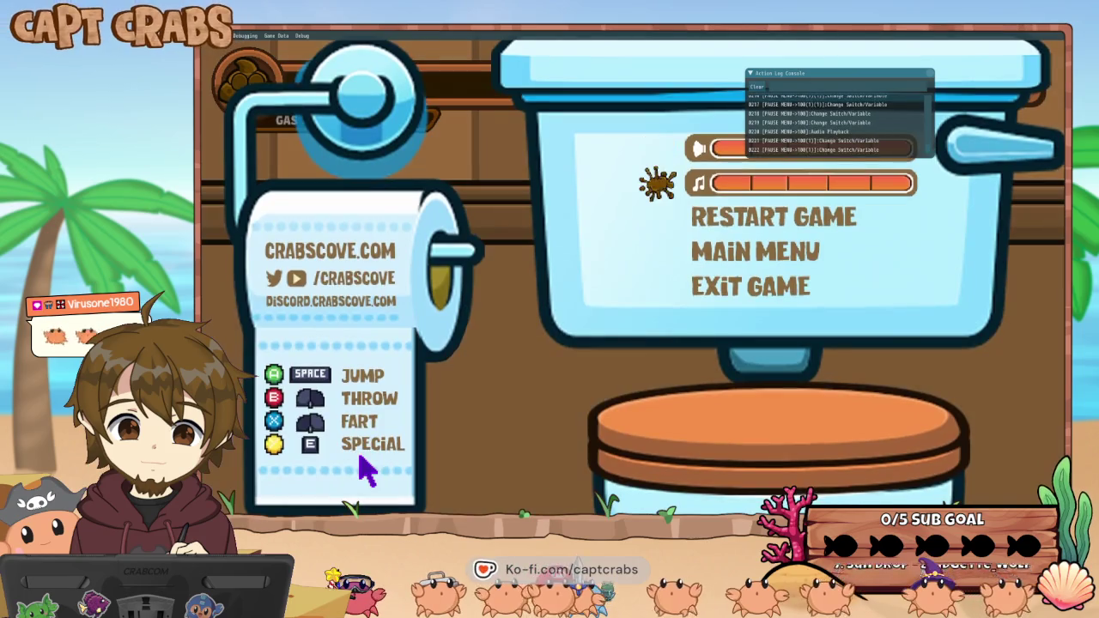
key("Down")
key("Down")
key("Down")
key("Return")
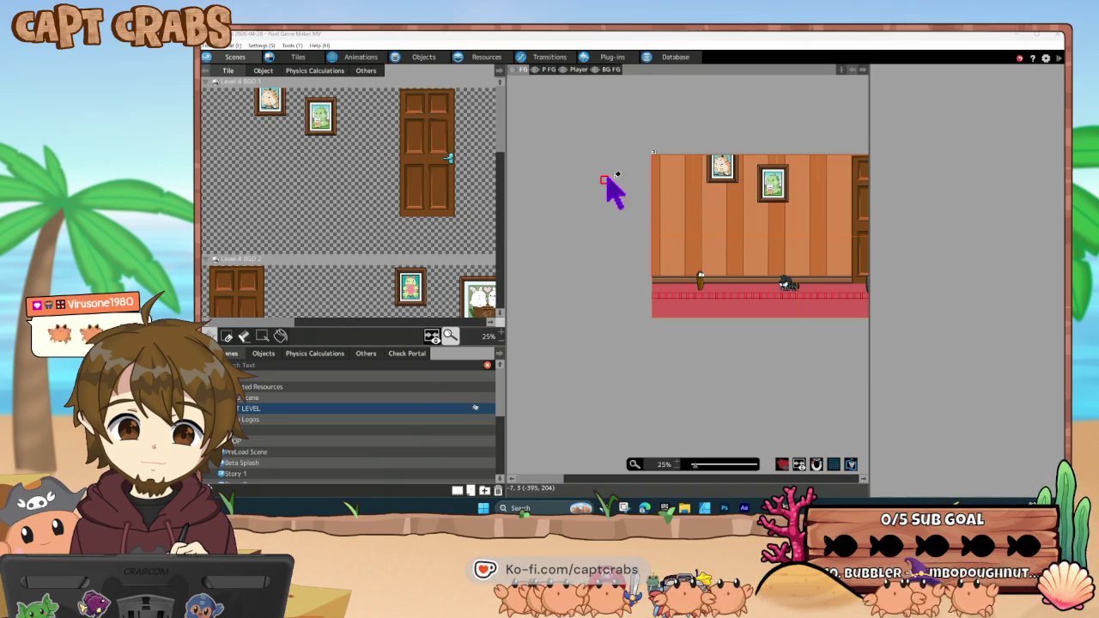
- Open Turdy's action program, select the HIT state, and add a Show Text action to it
left_click(435, 60)
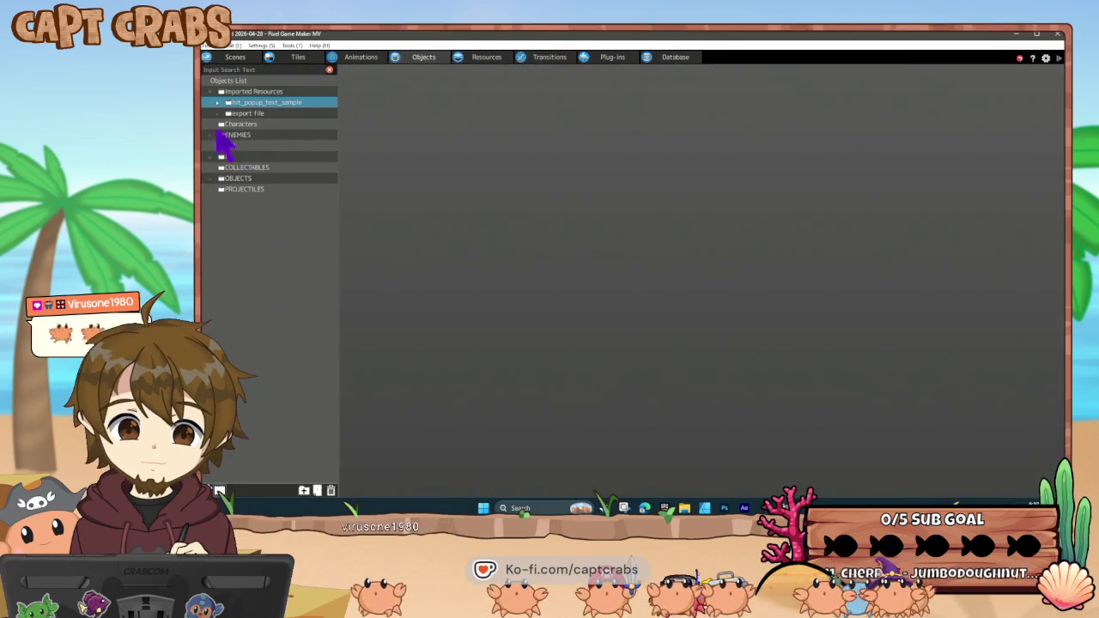
left_click(220, 125)
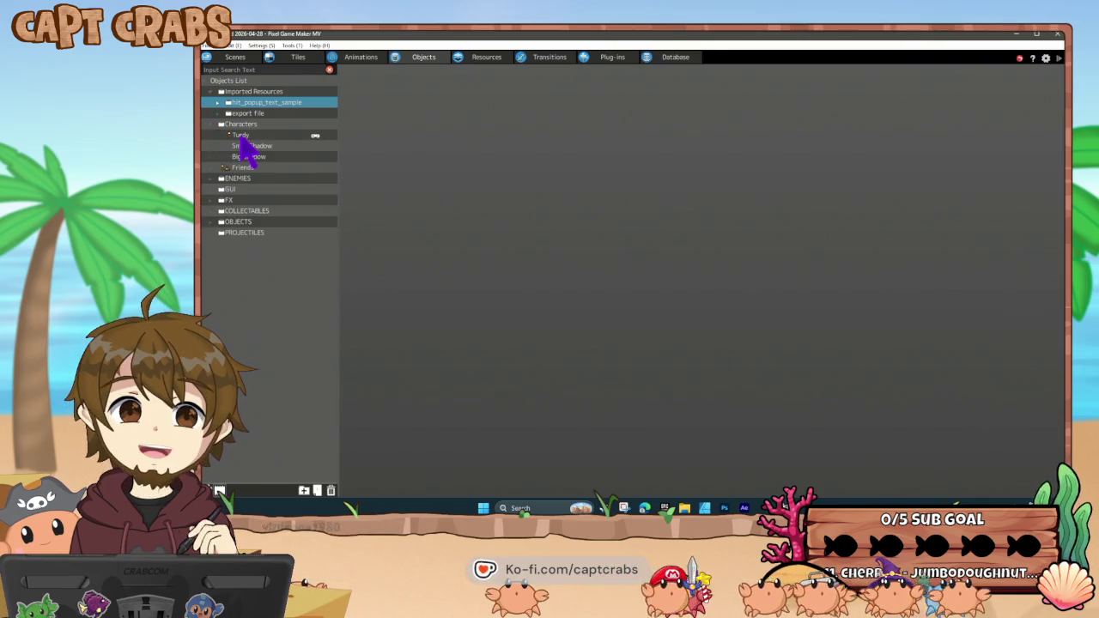
left_click(240, 135)
left_click(542, 265)
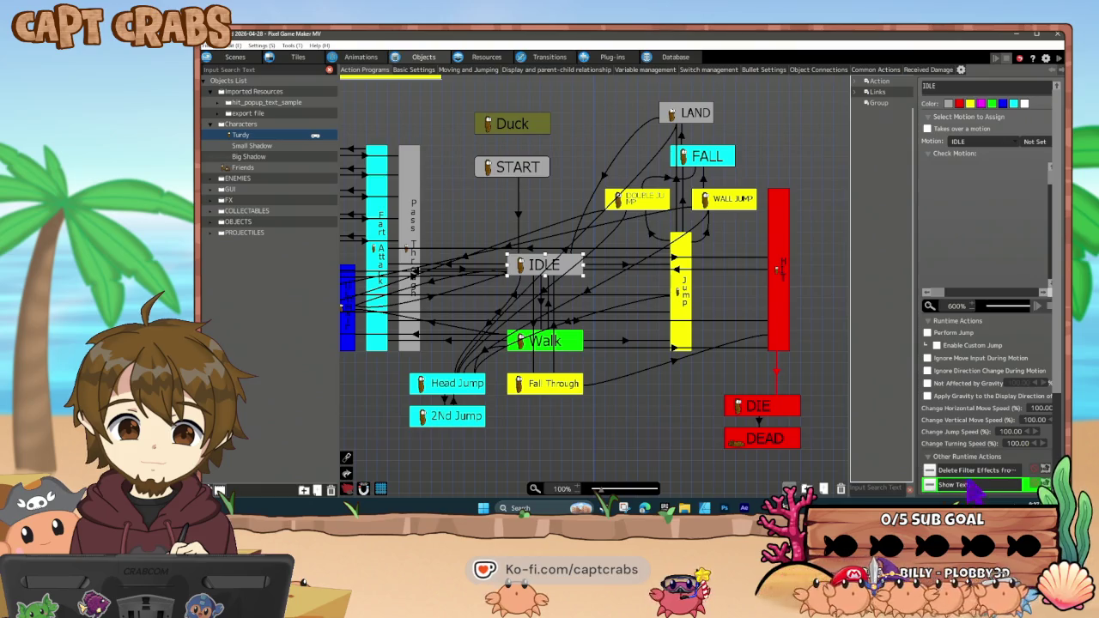
scroll(952, 483, "down", 5)
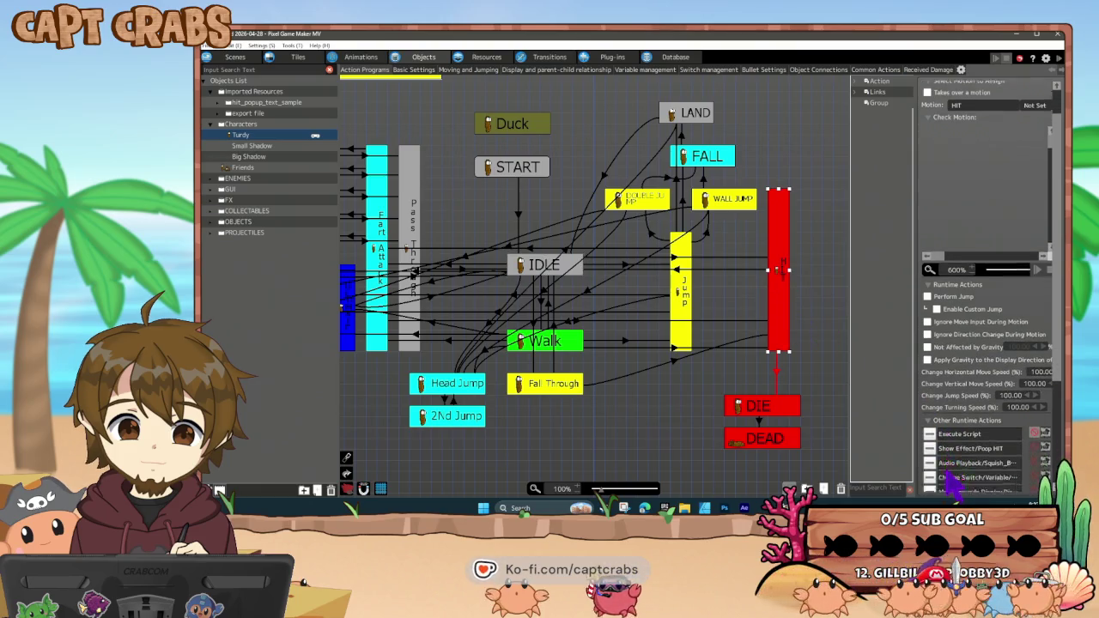
mouse_move(960, 472)
left_mouse_down()
mouse_move(970, 387)
mouse_move(978, 393)
left_mouse_up()
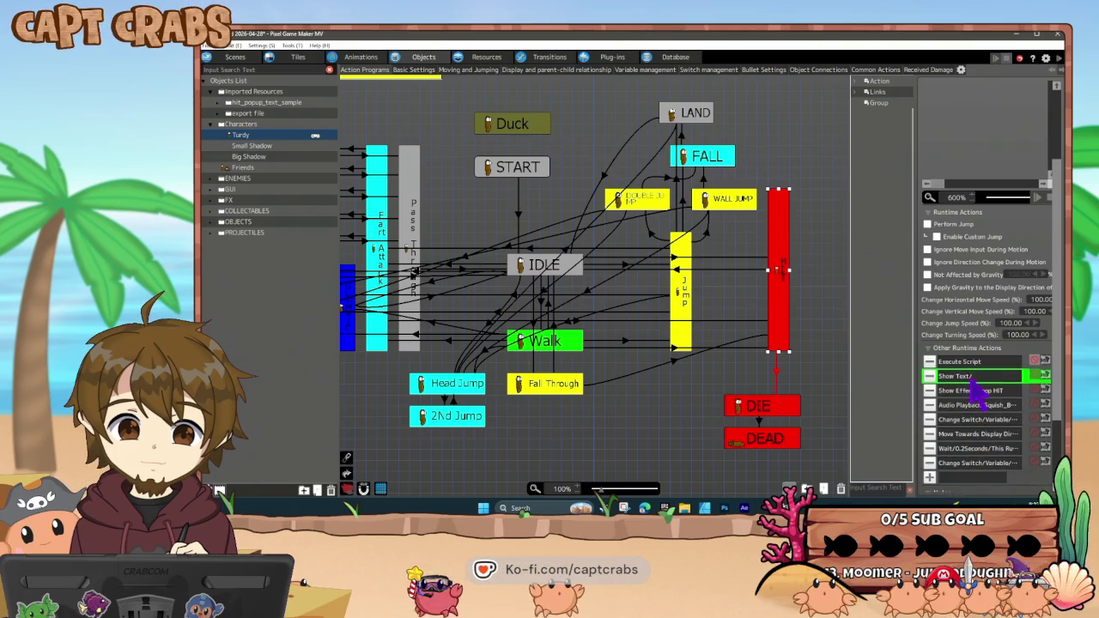
- Set the Show Text action to red text showing Received Damage Amount, then test play with F5
double_click(968, 380)
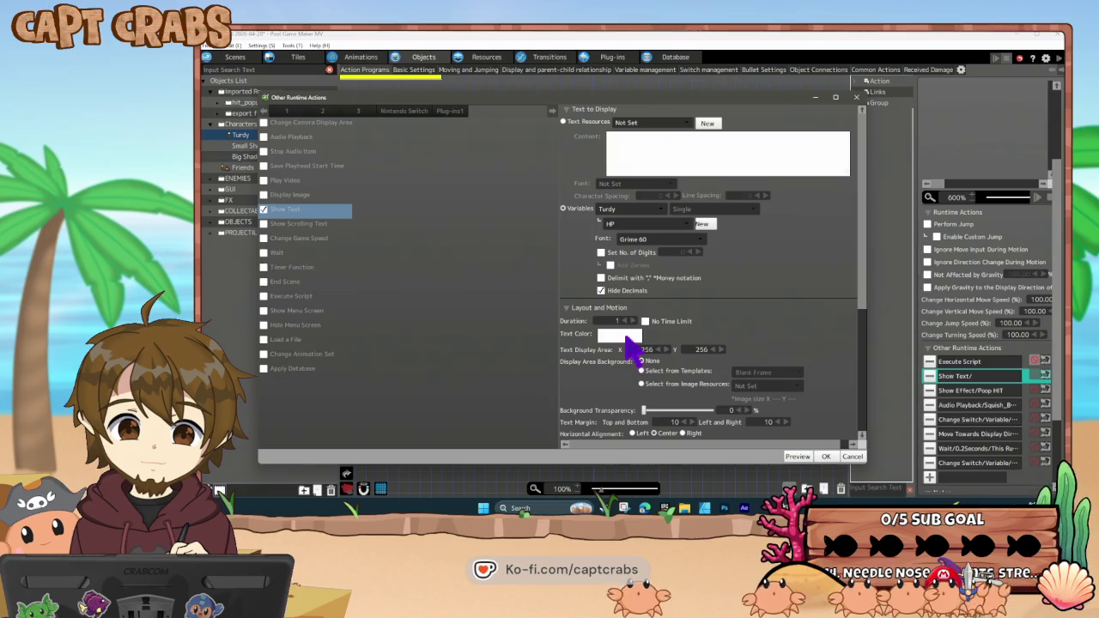
left_click(624, 335)
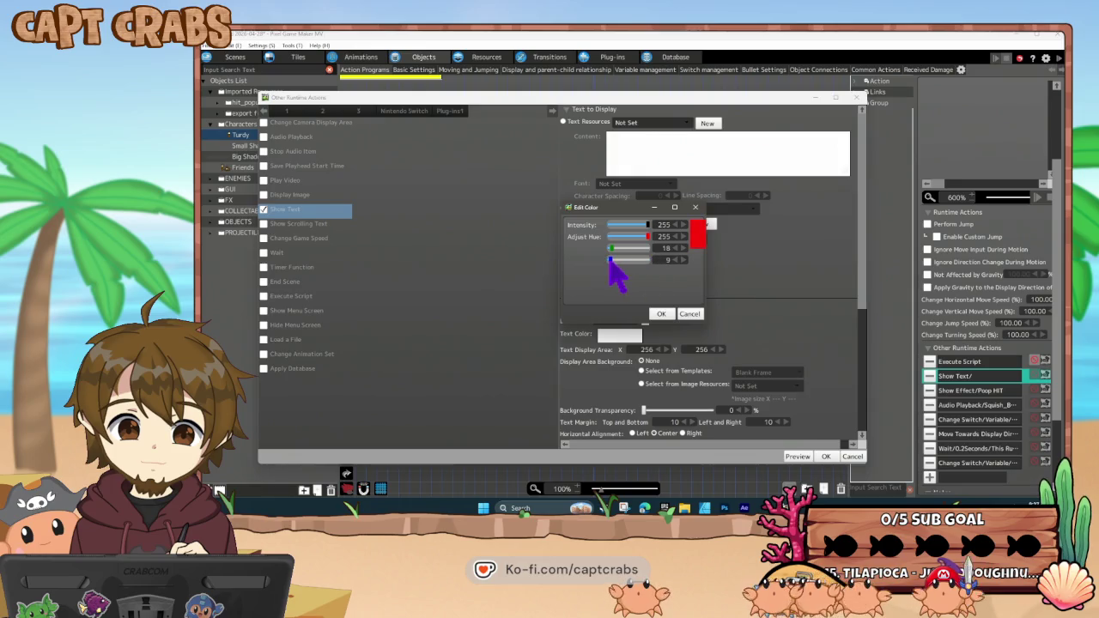
left_click(662, 314)
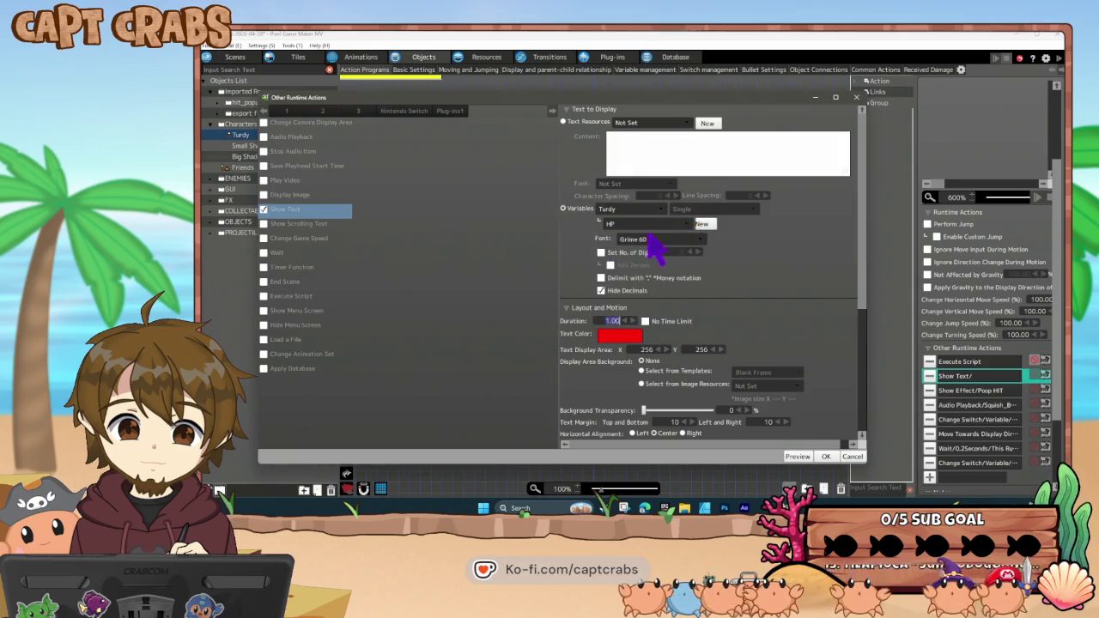
left_click(646, 225)
scroll(688, 403, "down", 5)
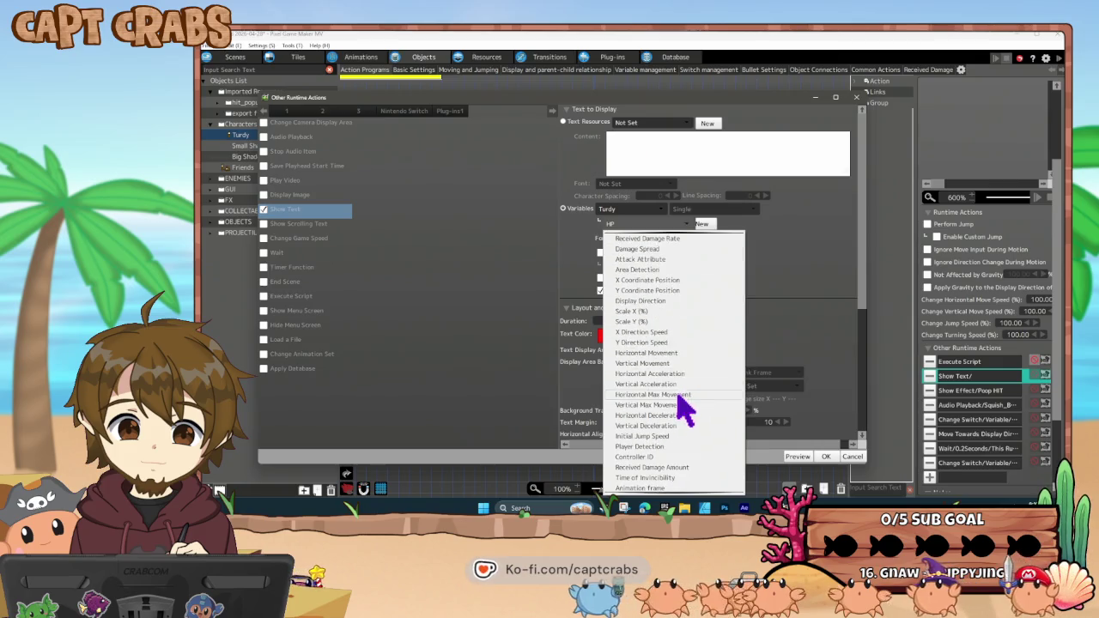
left_click(679, 405)
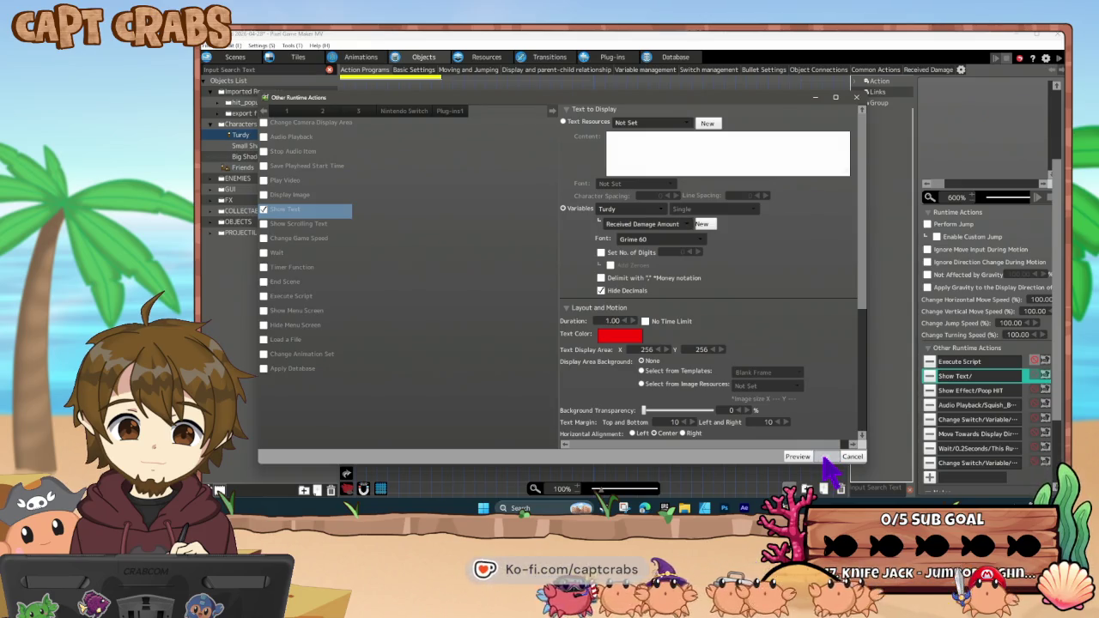
left_click(824, 457)
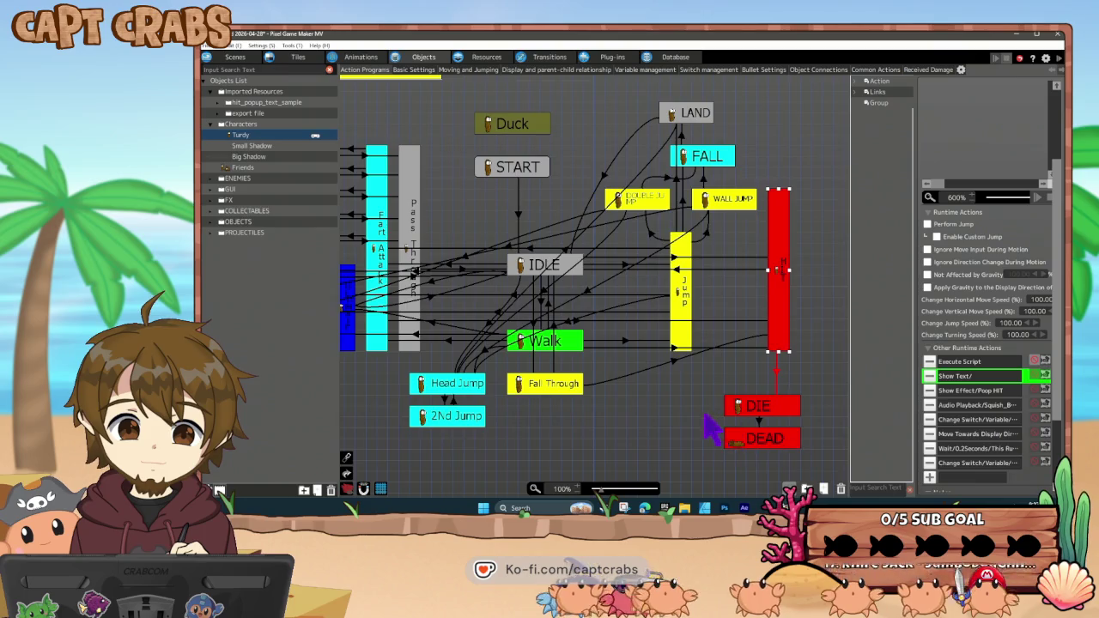
left_click(697, 419)
key("F5")
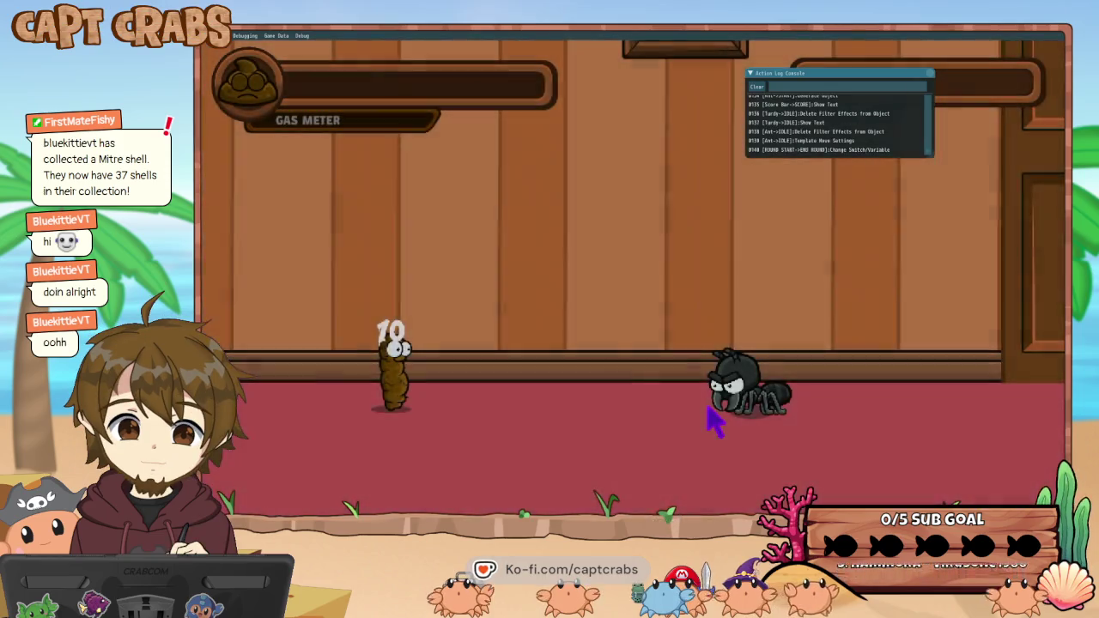
key("Escape")
key("Down")
key("Down")
key("Down")
key("Down")
key("Return")
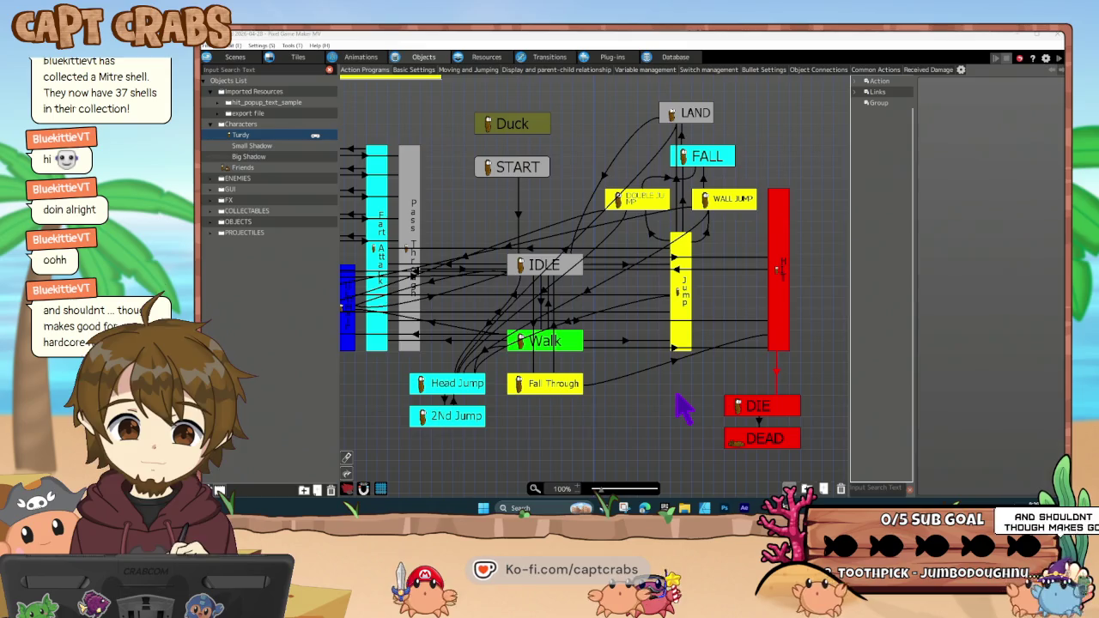
- Set Display Priority to 2 in Turdy's Object Settings and confirm
right_click(270, 137)
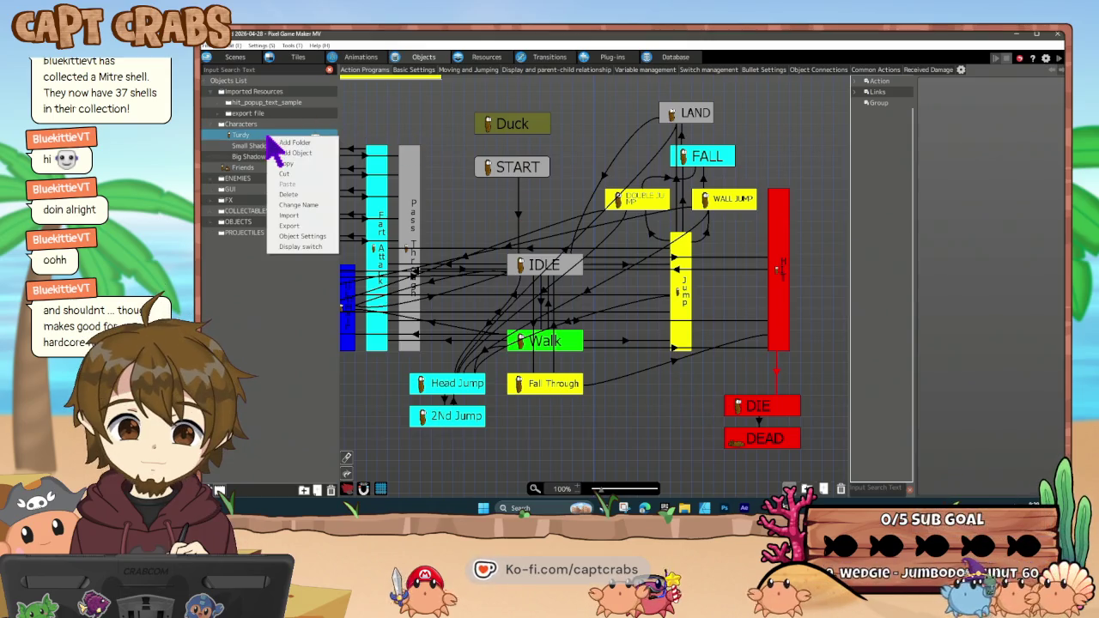
left_click(308, 238)
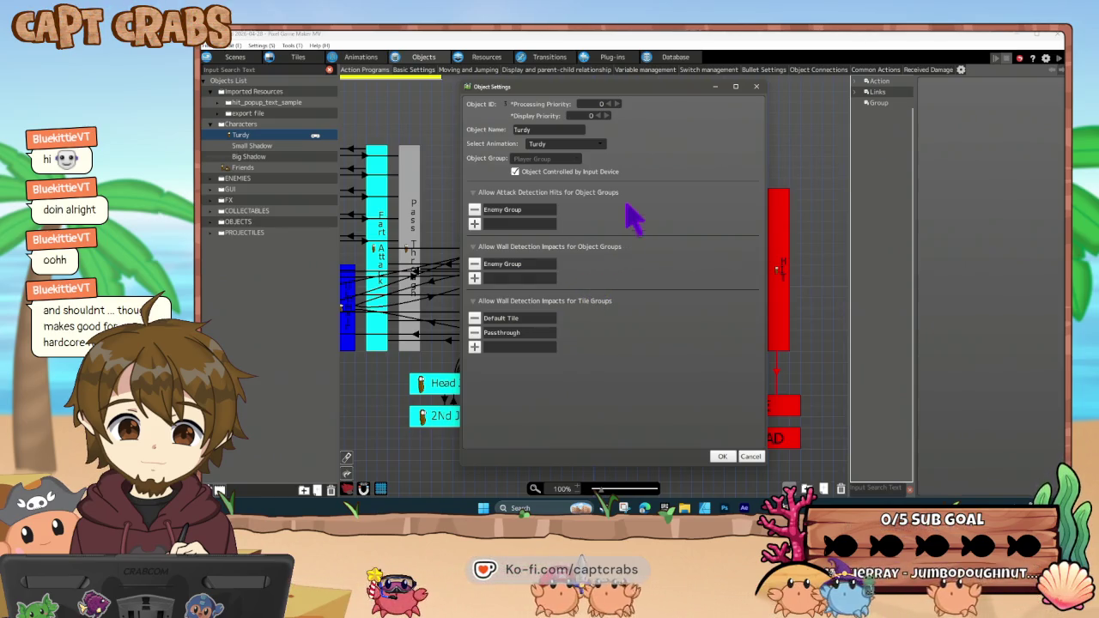
left_click(600, 115)
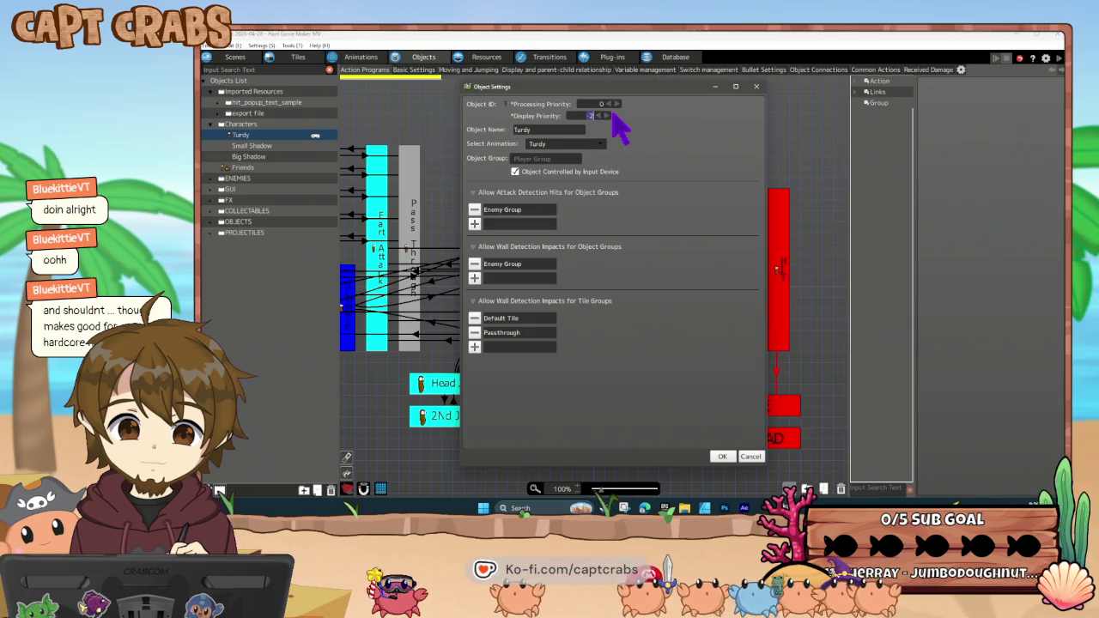
type("2")
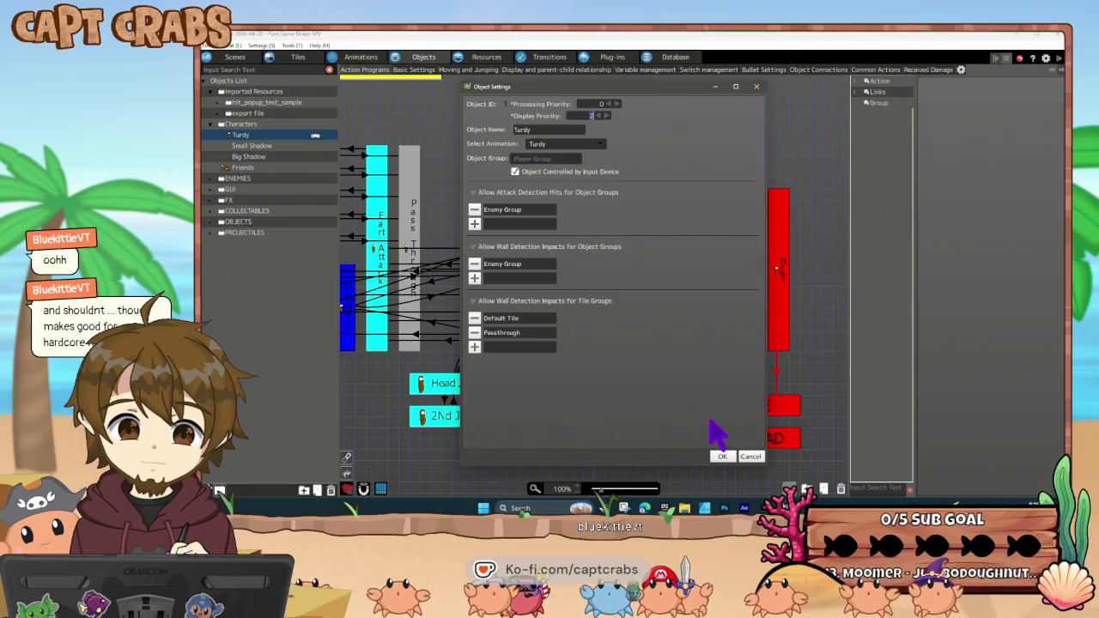
left_click(720, 455)
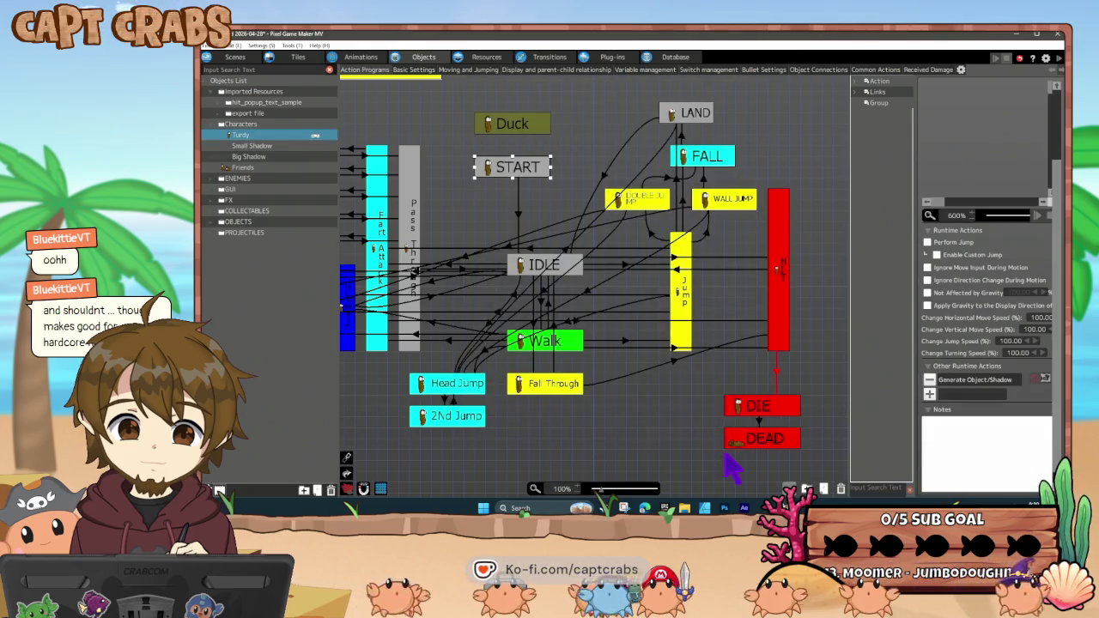
left_click(690, 454)
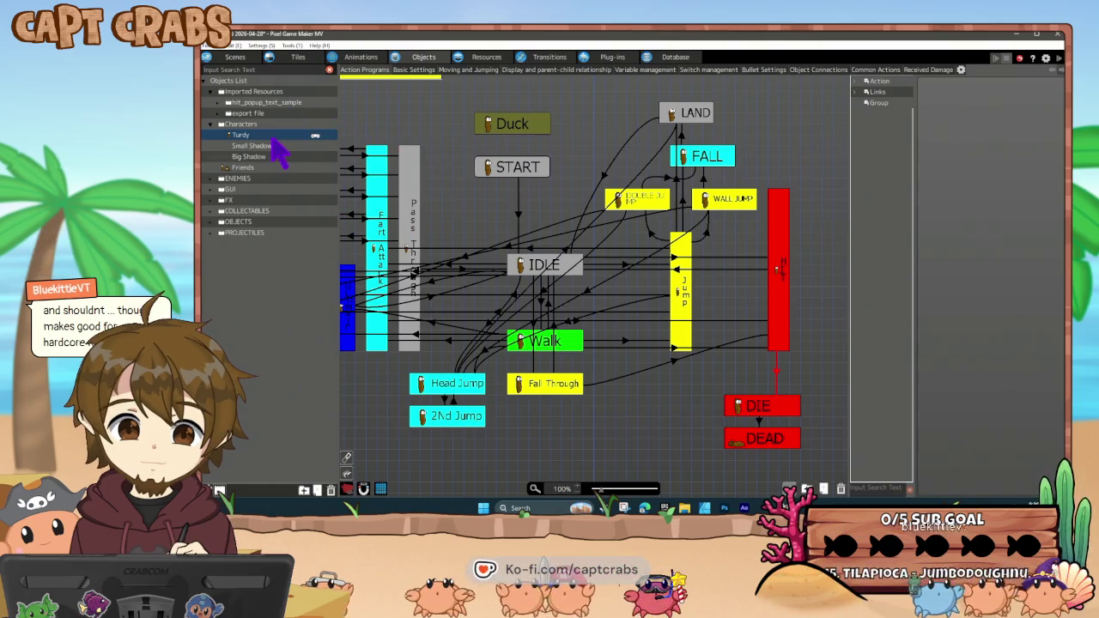
right_click(258, 157)
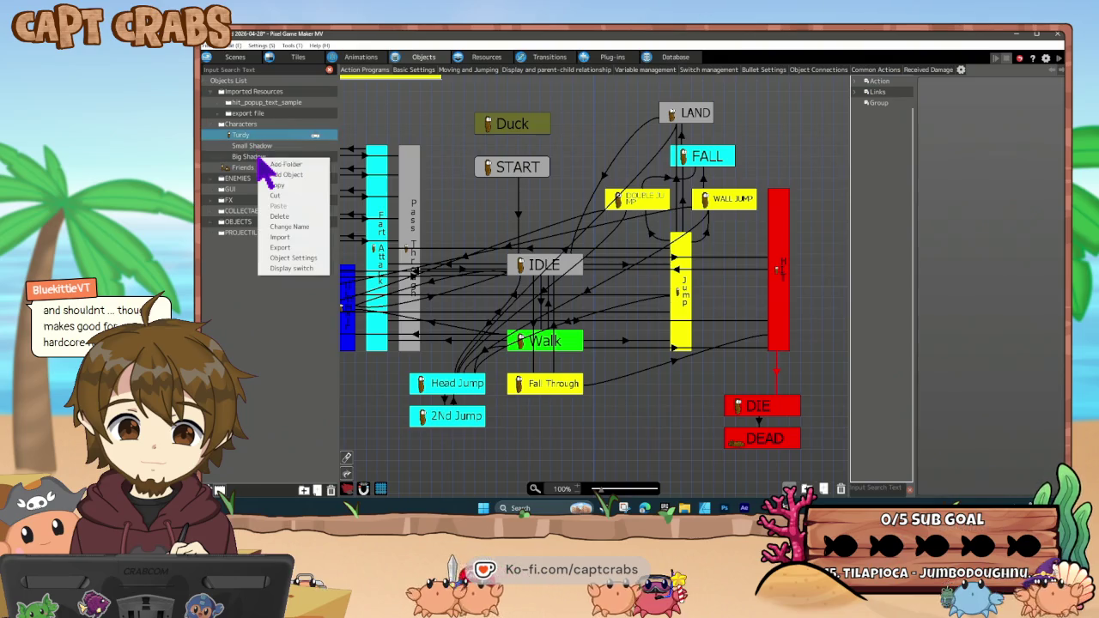
left_click(292, 259)
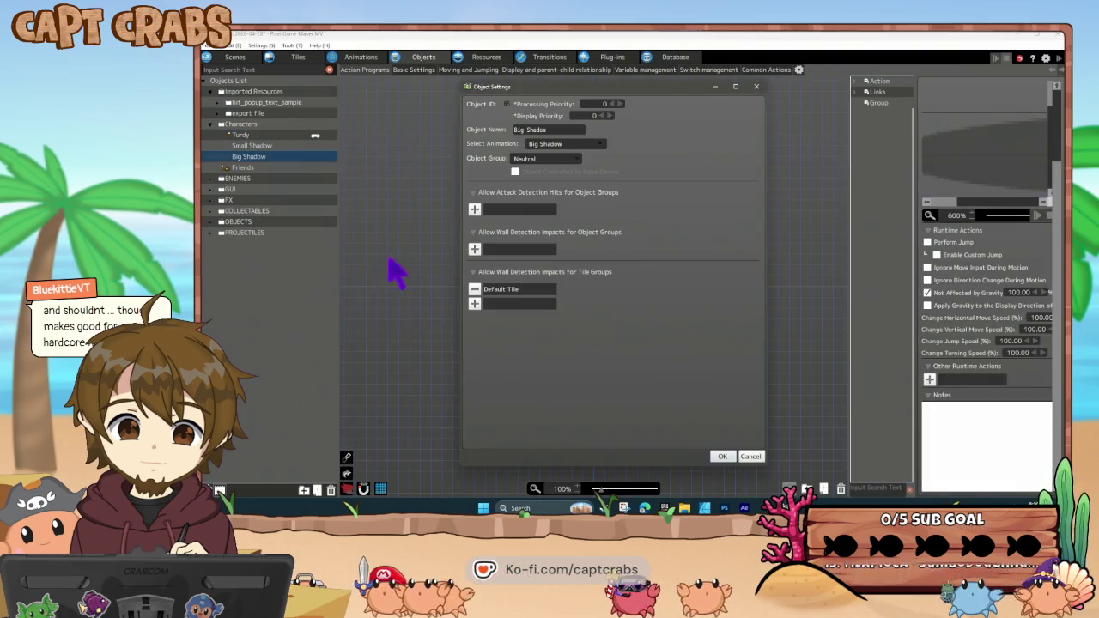
left_click(751, 457)
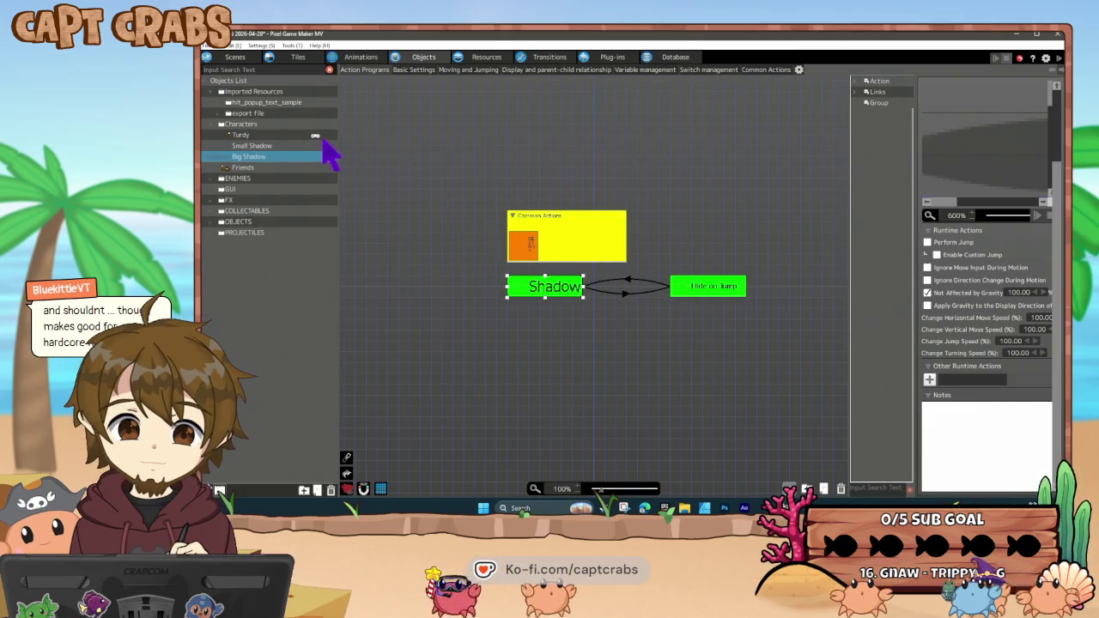
left_click(265, 135)
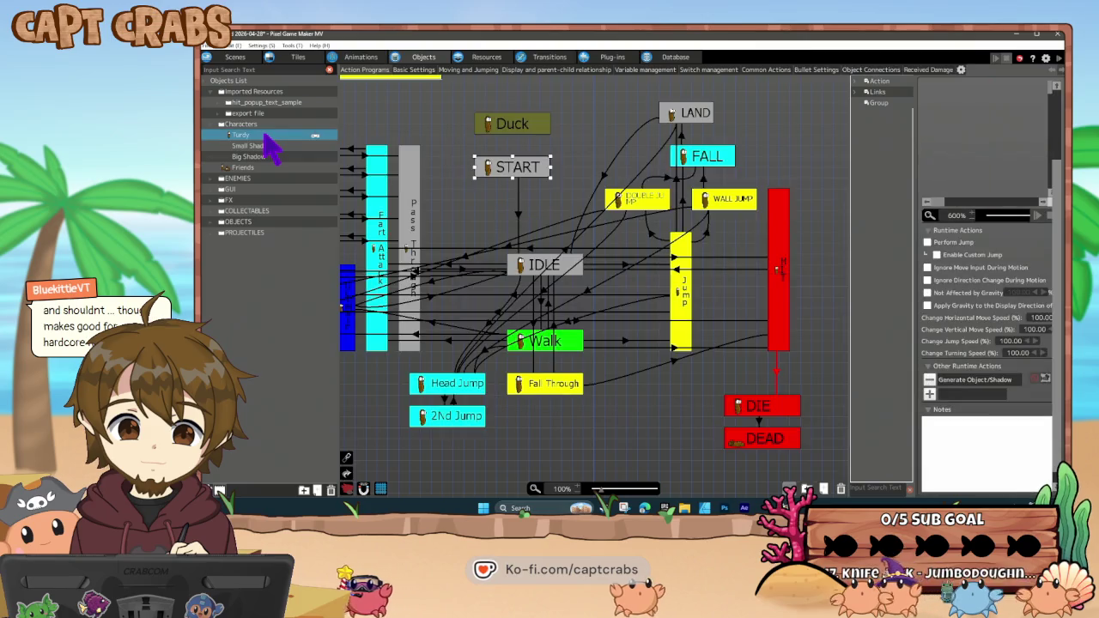
right_click(272, 149)
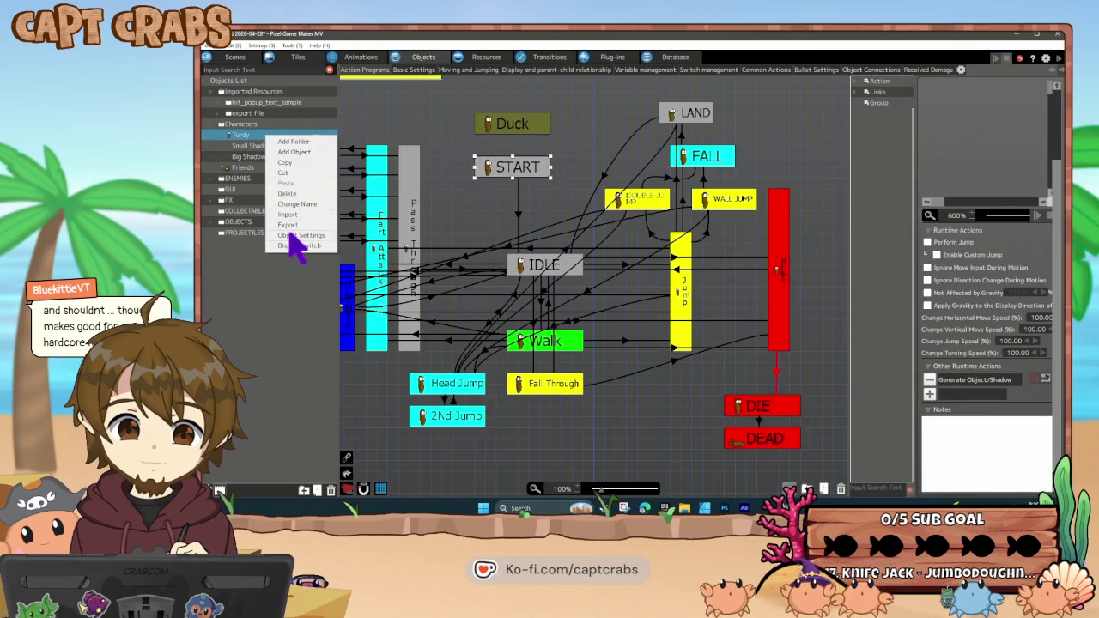
left_click(298, 236)
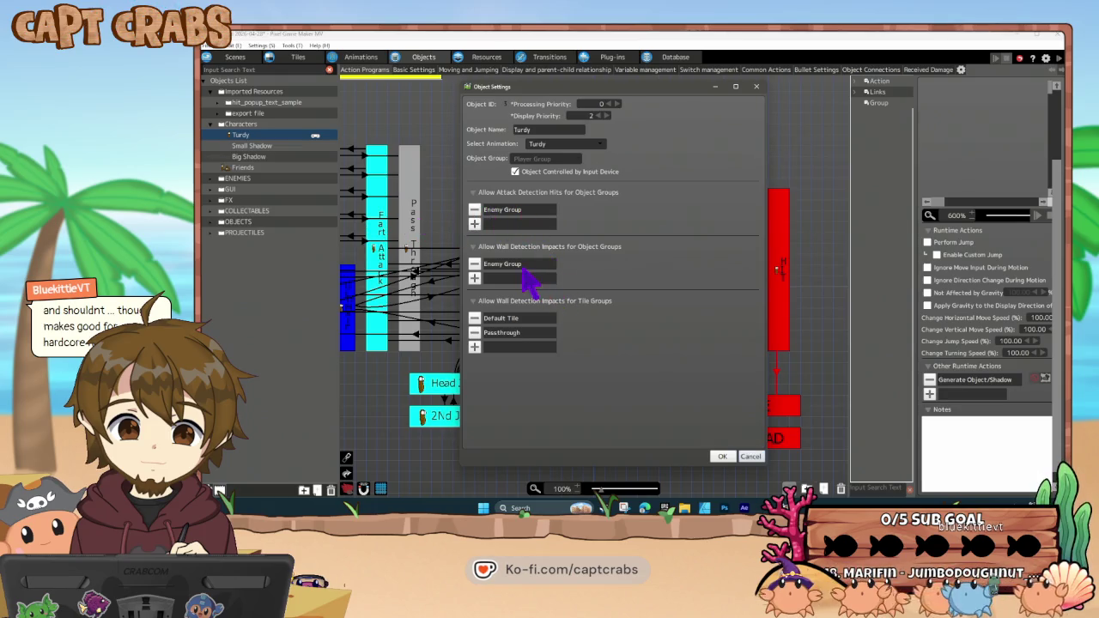
left_click(751, 457)
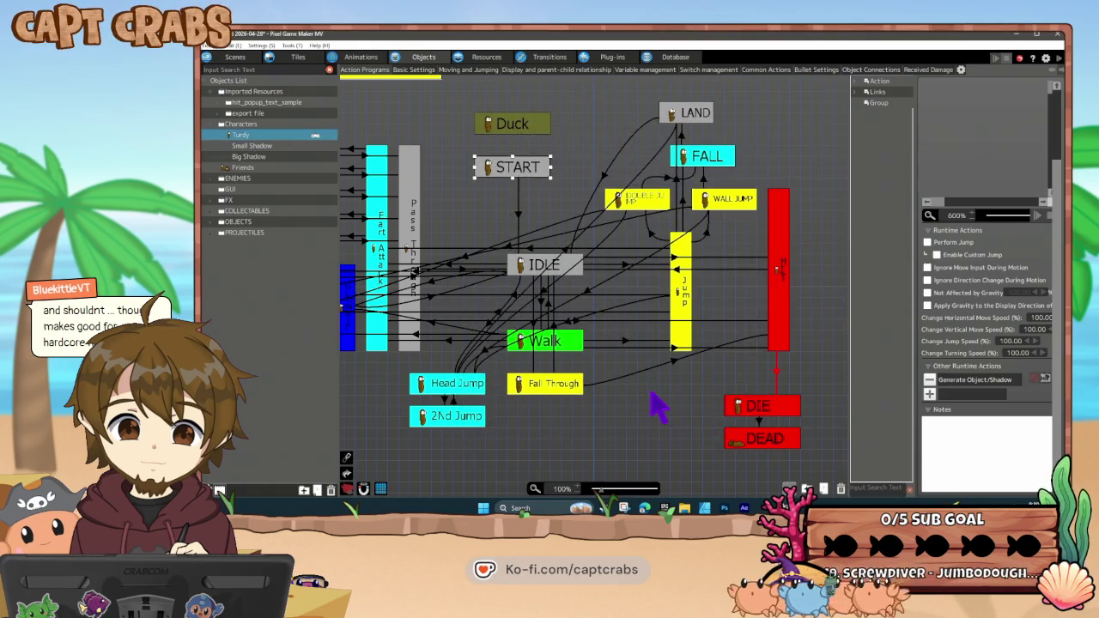
left_click(658, 405)
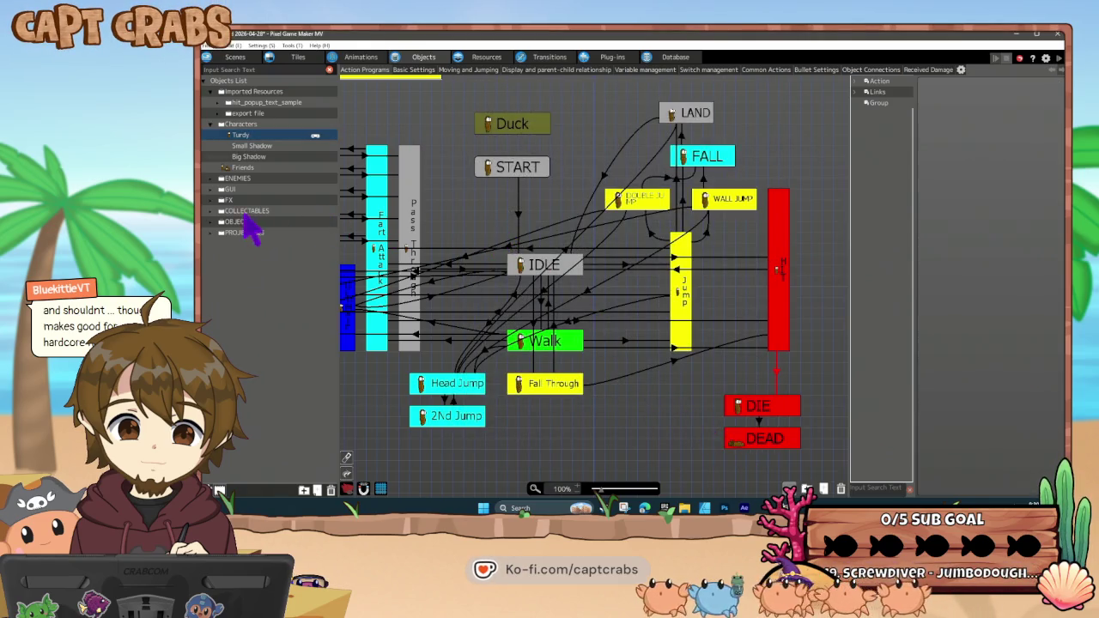
left_click(216, 232)
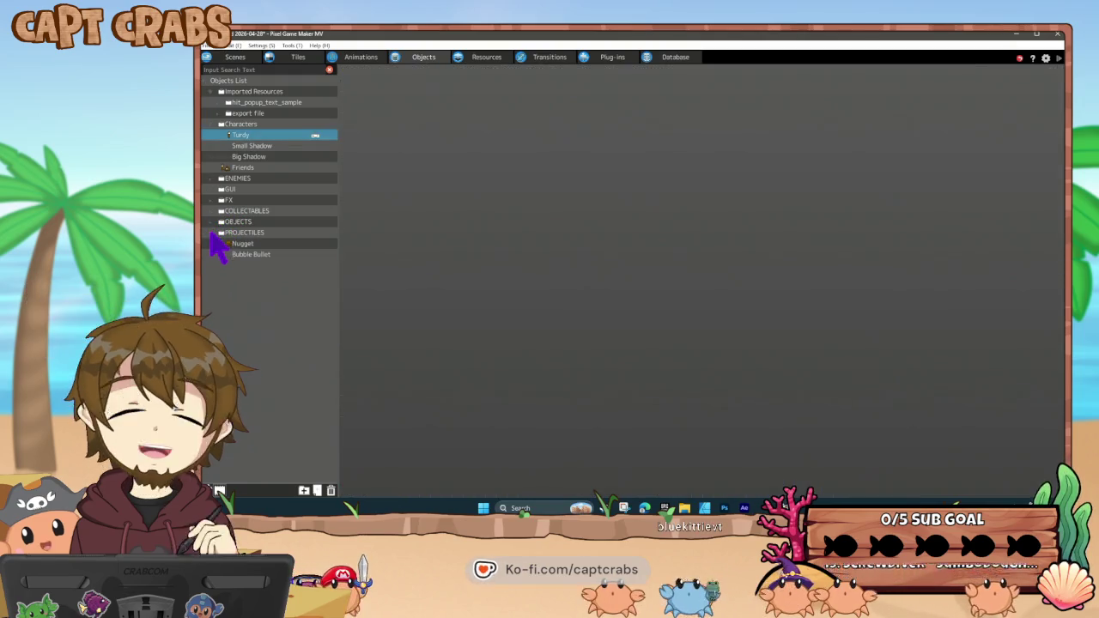
right_click(256, 244)
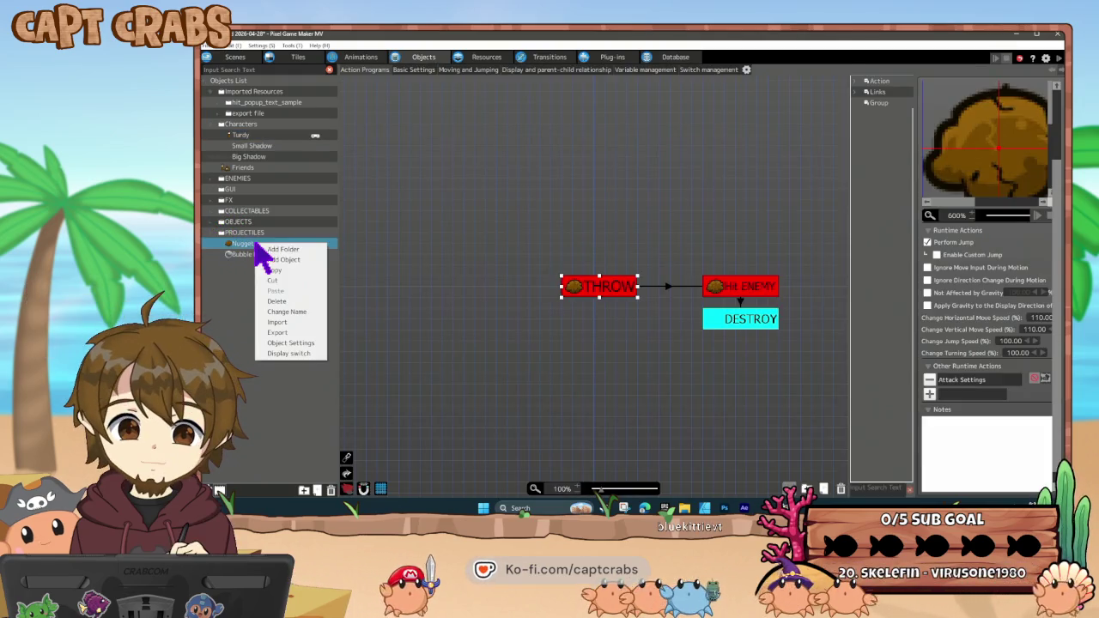
left_click(289, 343)
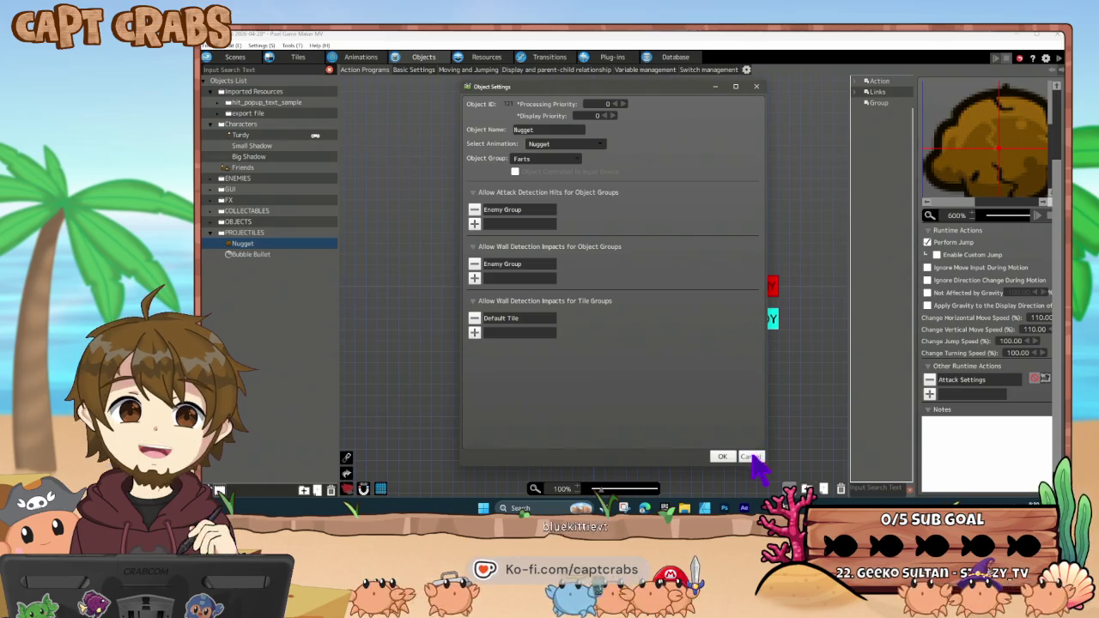
left_click(761, 458)
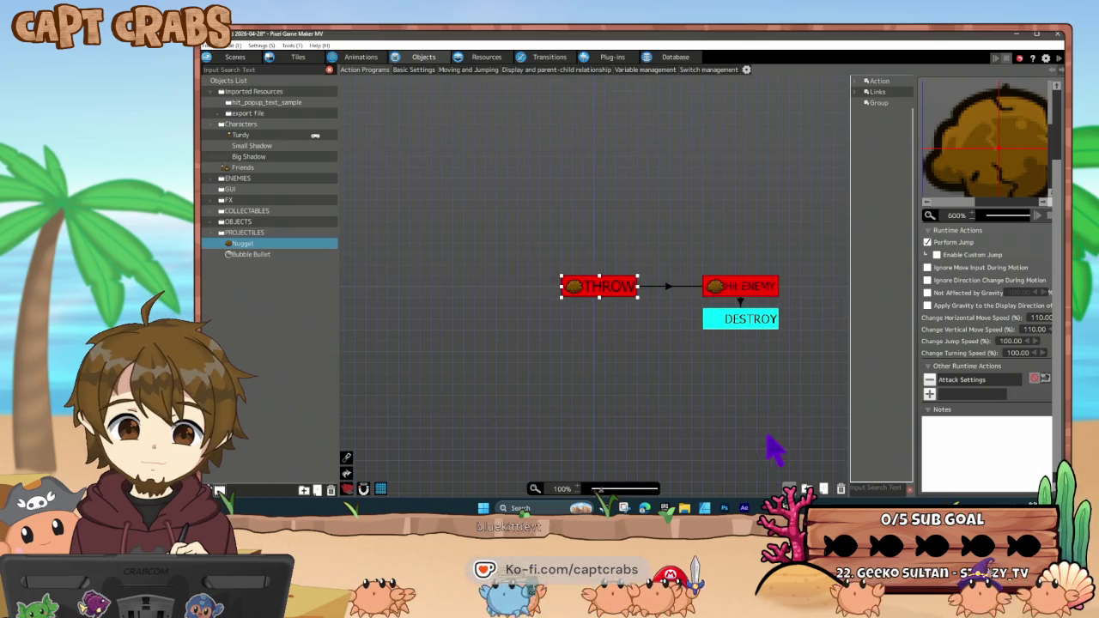
left_click(683, 375)
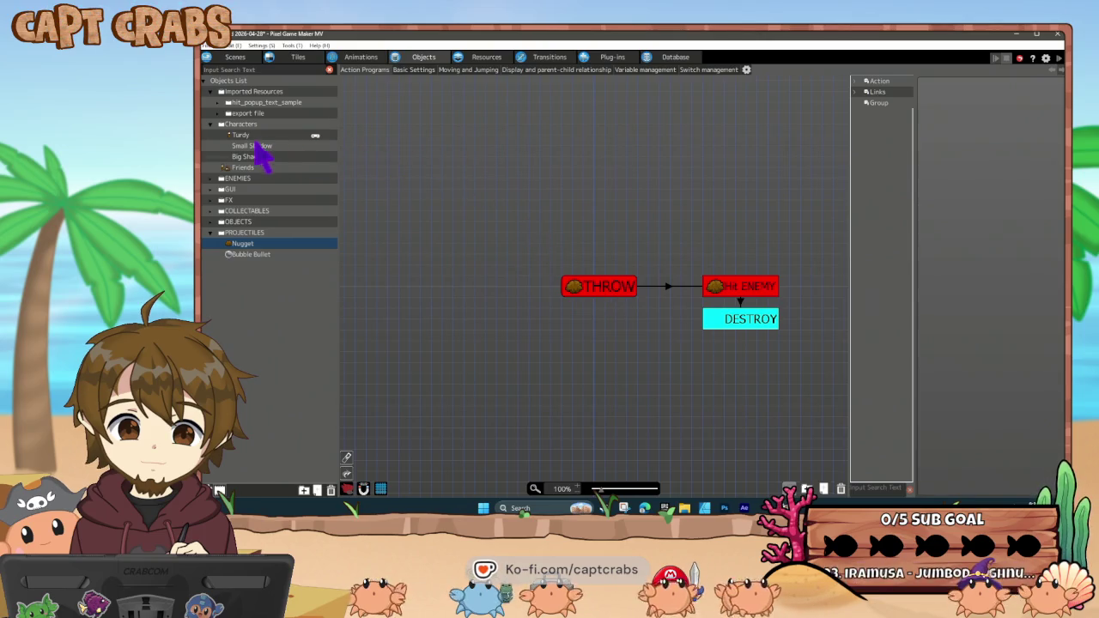
left_click(241, 135)
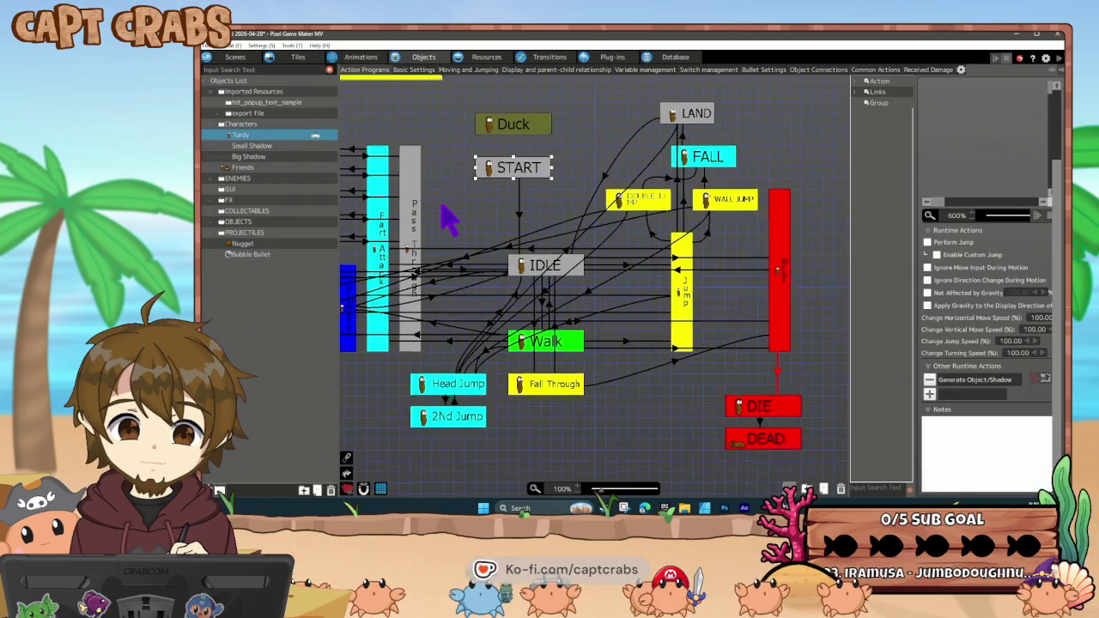
- Pan the graph to the Fart nodes and open Turdy's Basic Settings tab
left_click_drag(449, 216, 522, 232)
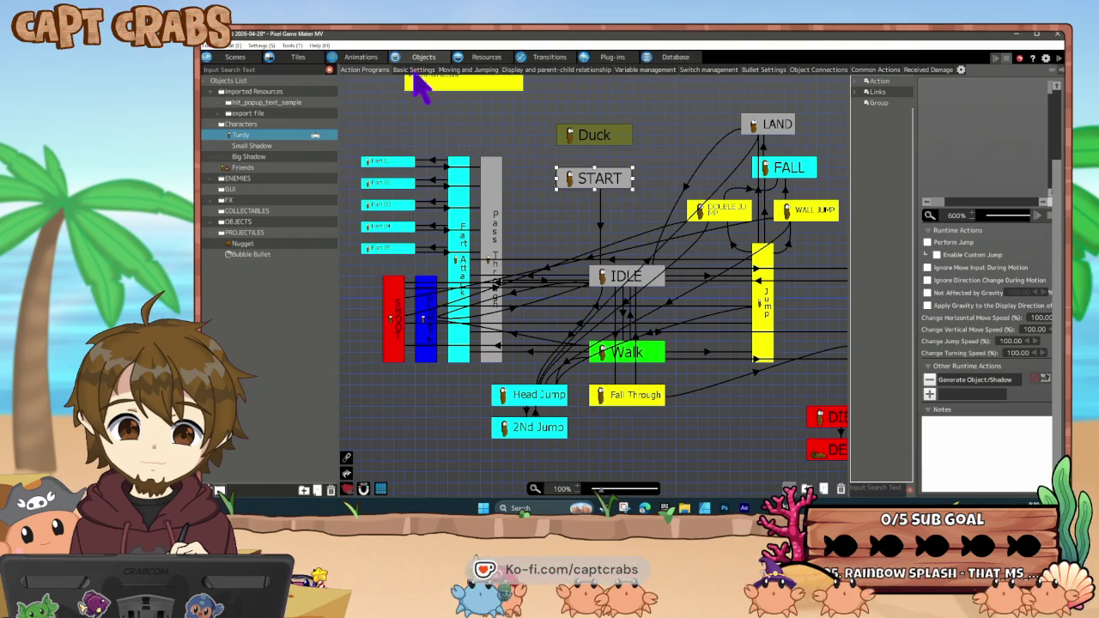
left_click(414, 69)
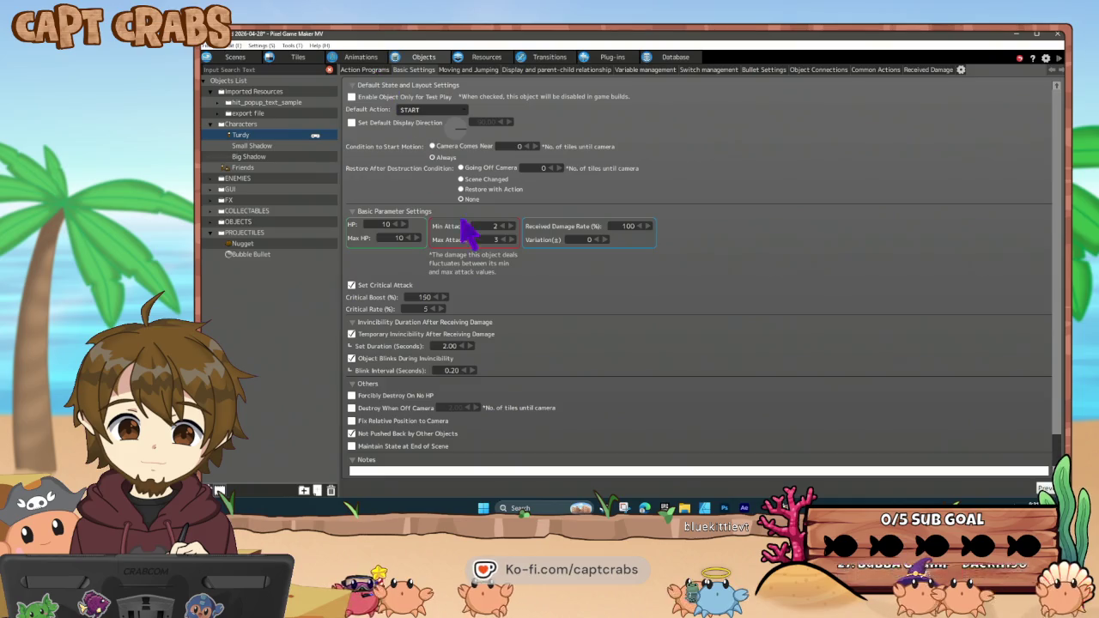
- Uncheck blinking during invincibility and set the invincibility duration to 1.00 seconds
scroll(490, 388, "down", 1)
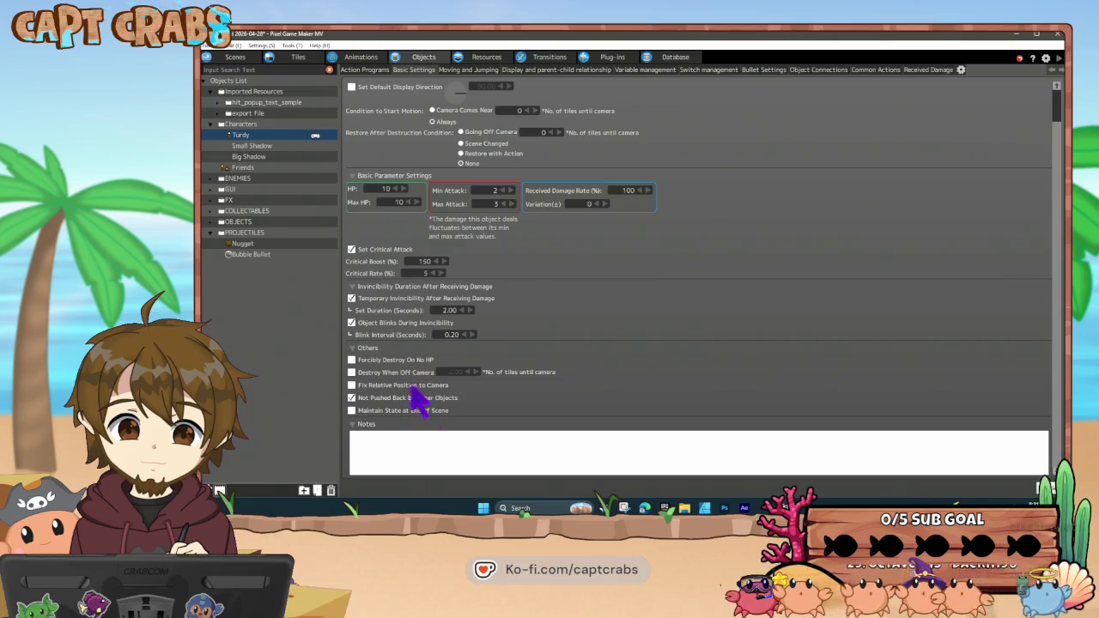
left_click(351, 323)
scroll(404, 365, "up", 1)
scroll(399, 354, "up", 2)
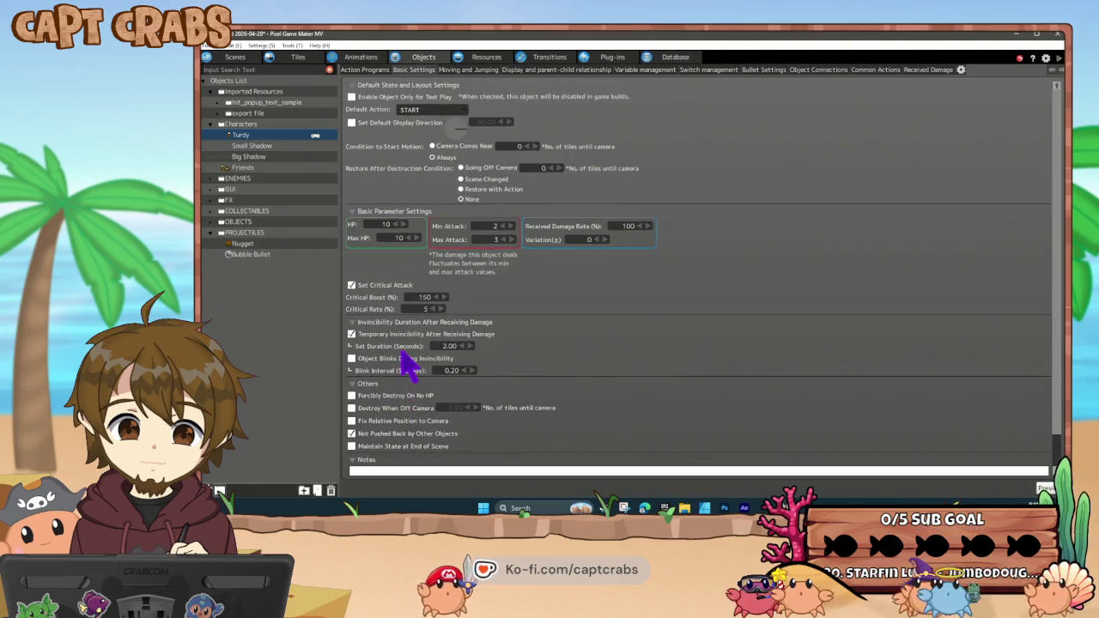
left_click(448, 346)
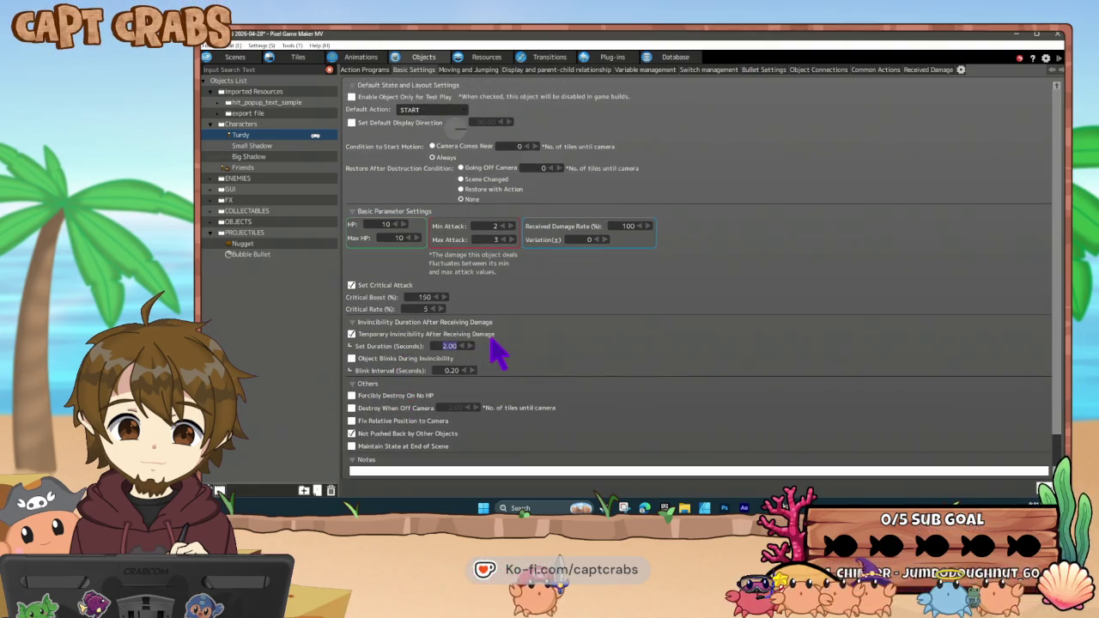
type("1")
key("Return")
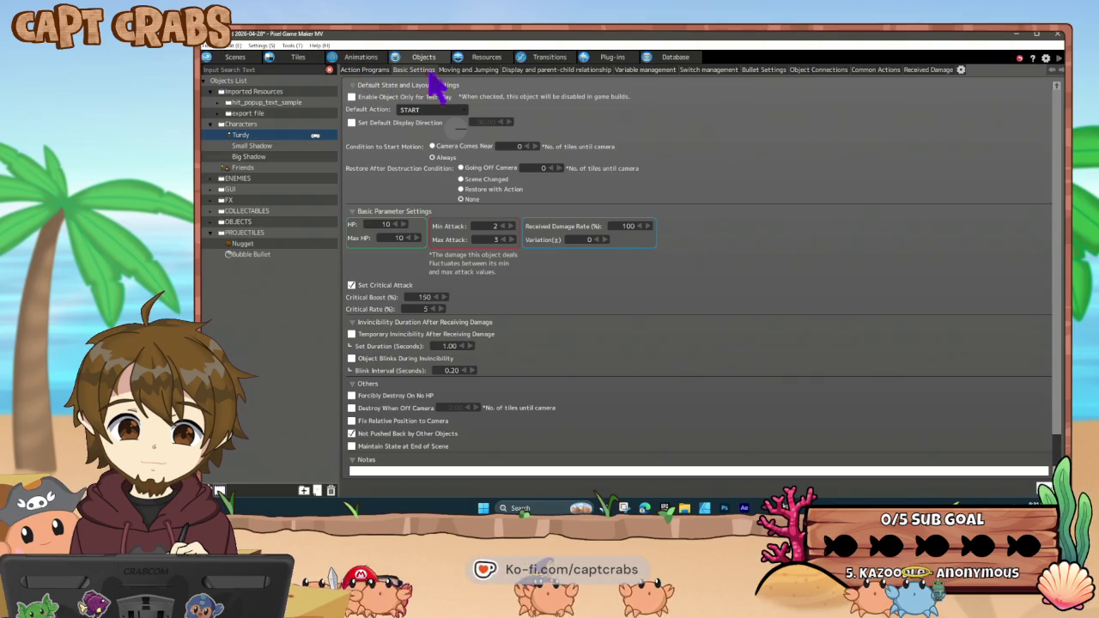
- Browse Turdy's Moving and Jumping settings, then its Display and Parent-Child Relationship settings
left_click(465, 70)
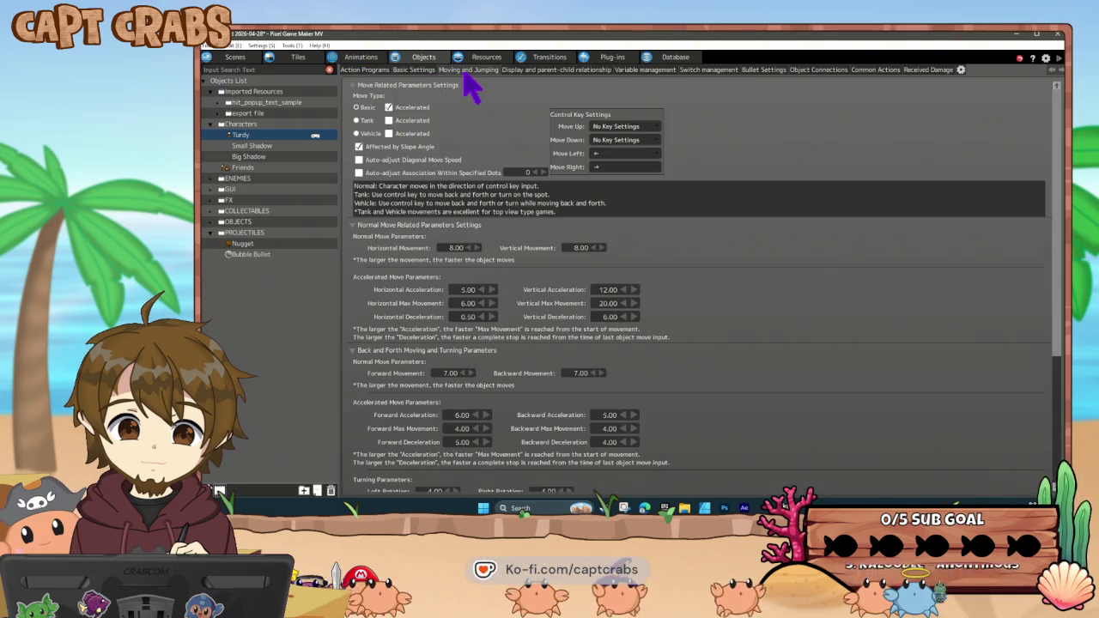
scroll(567, 378, "down", 2)
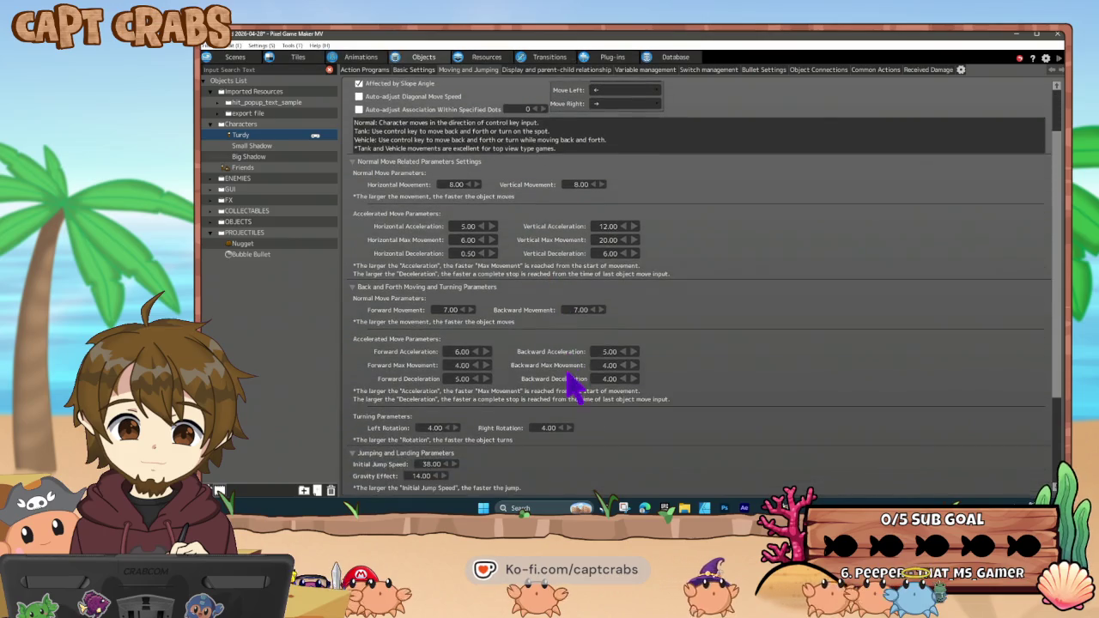
scroll(571, 386, "down", 4)
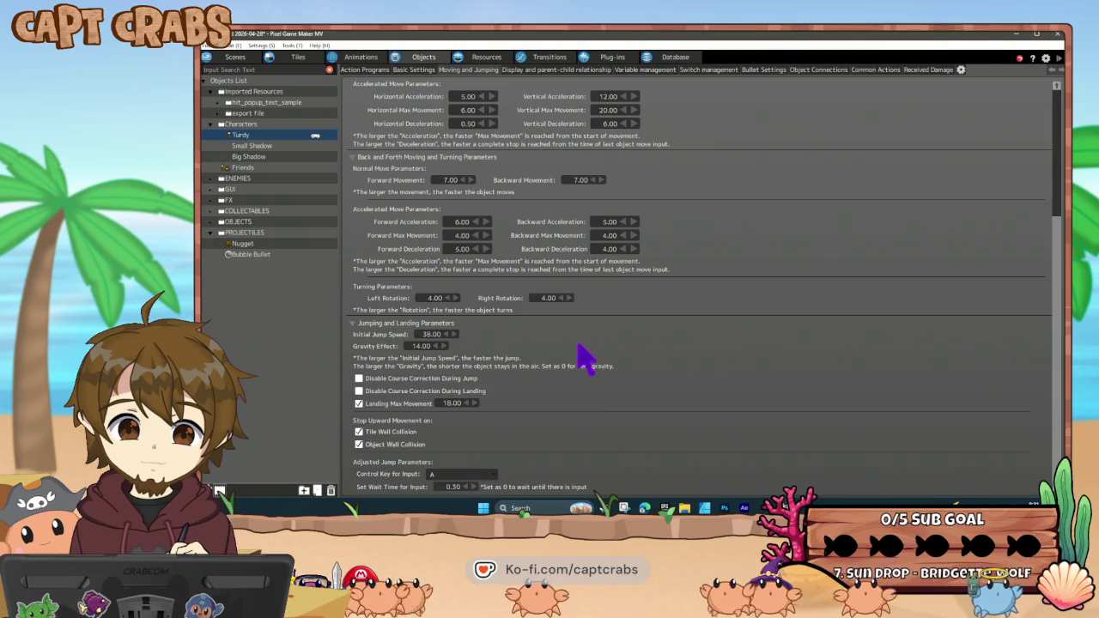
left_click(533, 70)
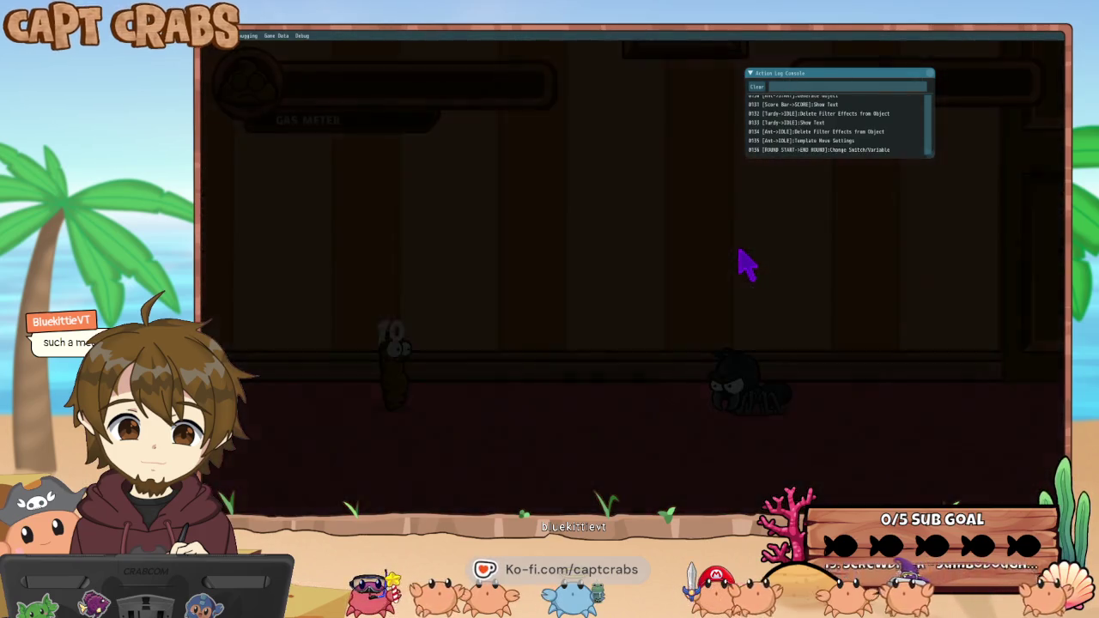
- Exit the test play from the pause menu and go back to Turdy's action program graph
key("Escape")
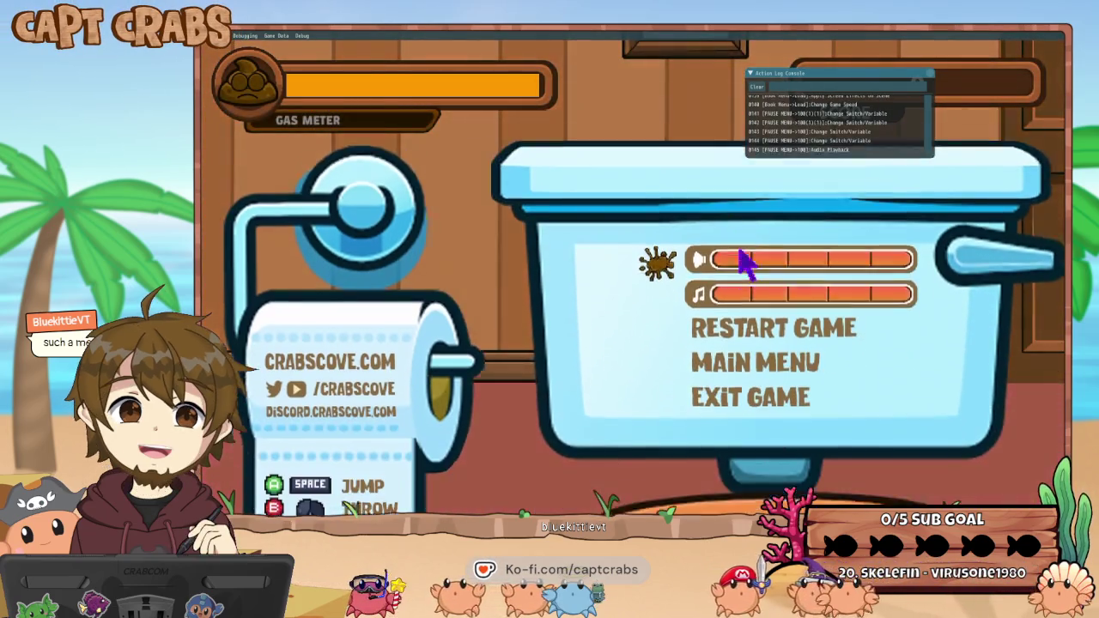
key("Down")
key("Down")
key("Return")
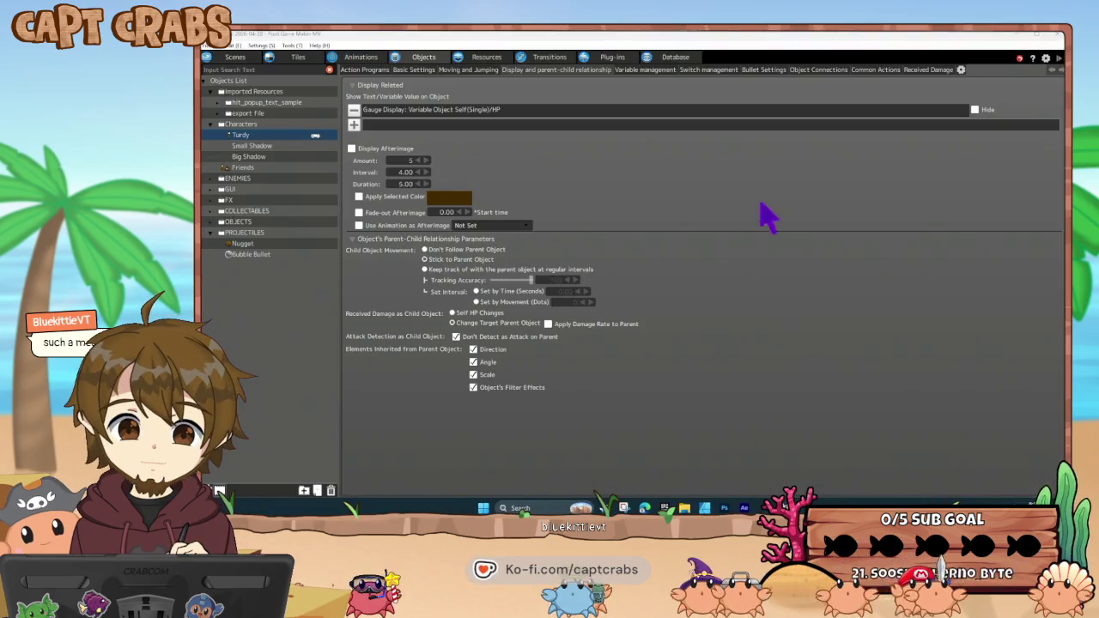
left_click(365, 70)
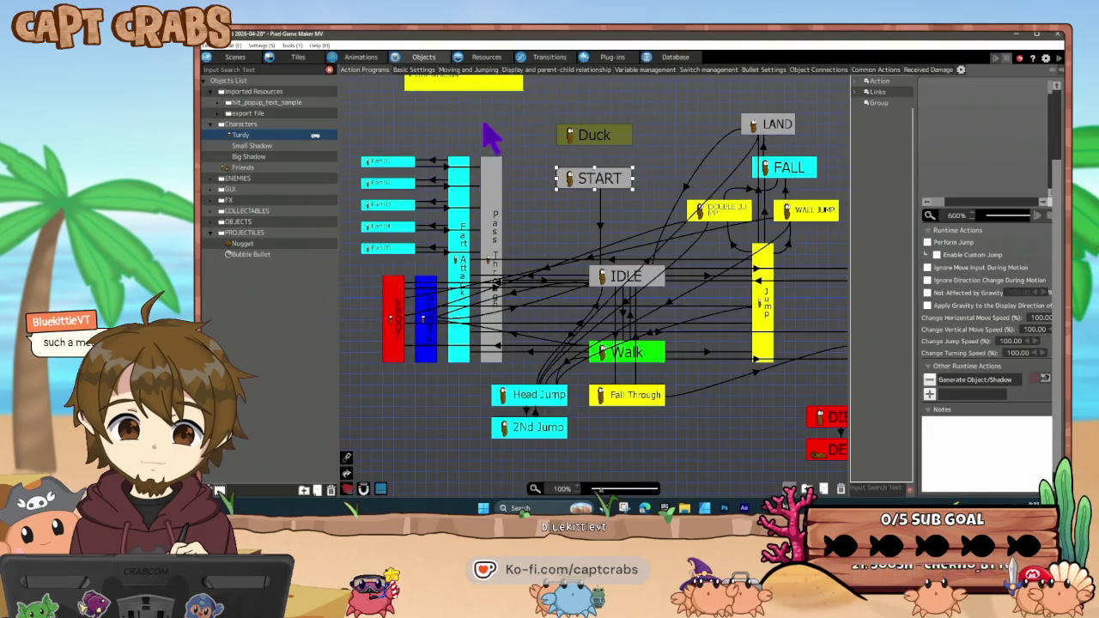
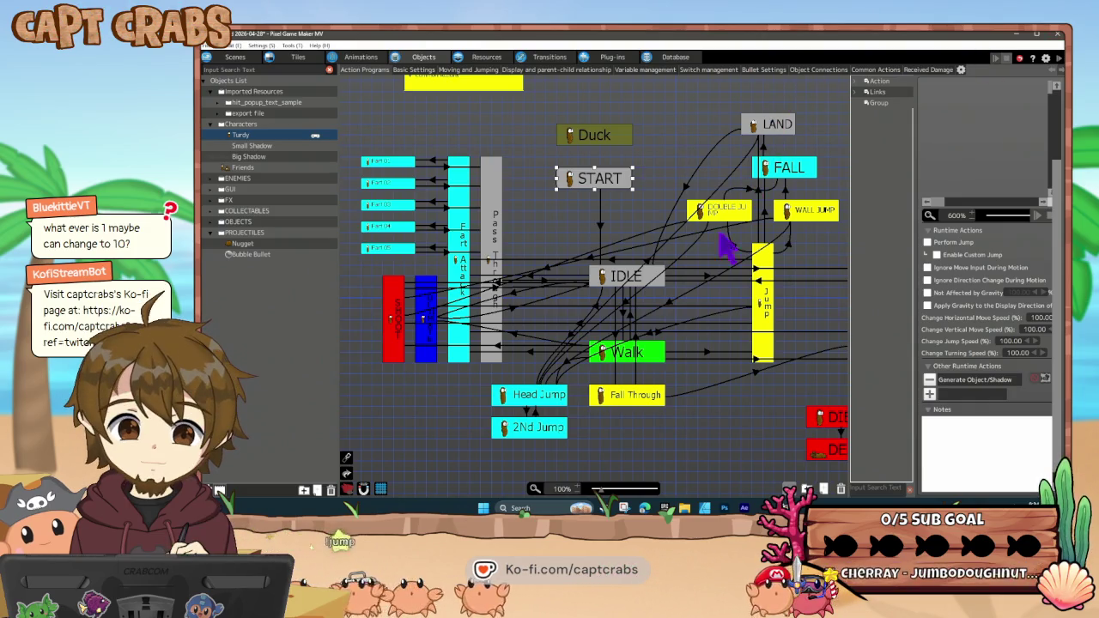
- Expand OBJECTS and review the Crate (Destructable) object's settings without changing anything
left_click(722, 421)
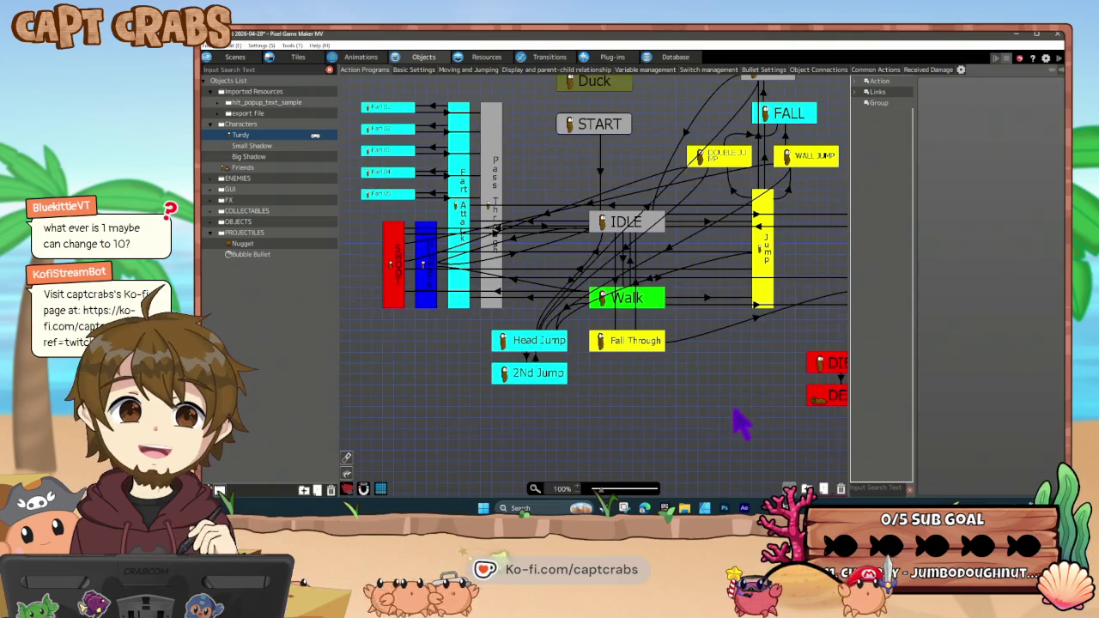
mouse_move(748, 422)
left_mouse_down()
mouse_move(631, 421)
mouse_move(703, 434)
left_mouse_up()
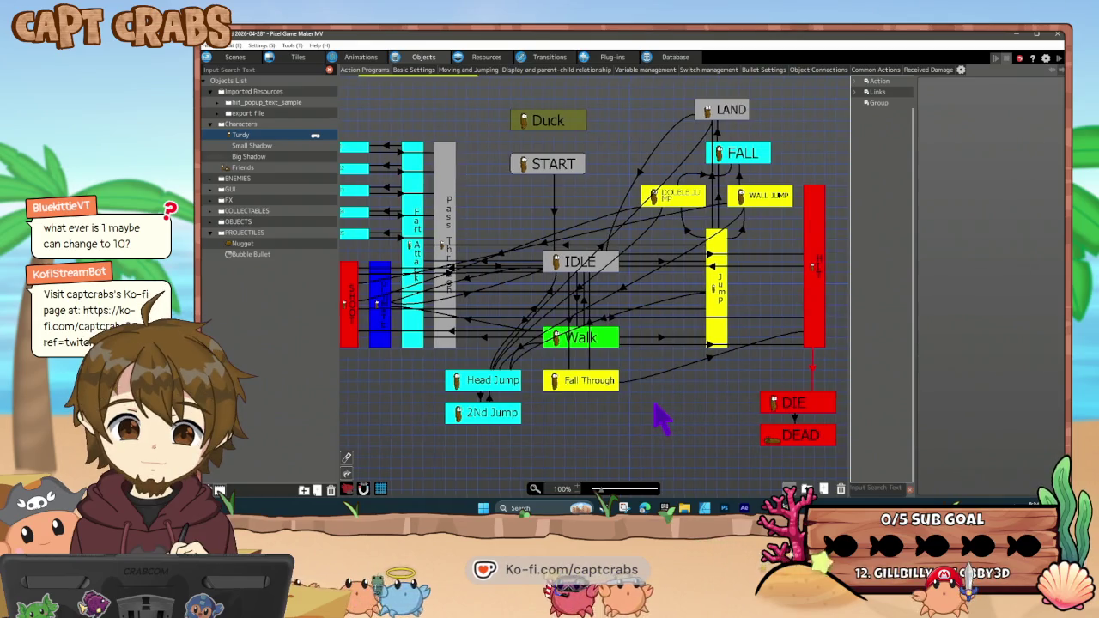
left_click_drag(654, 406, 669, 406)
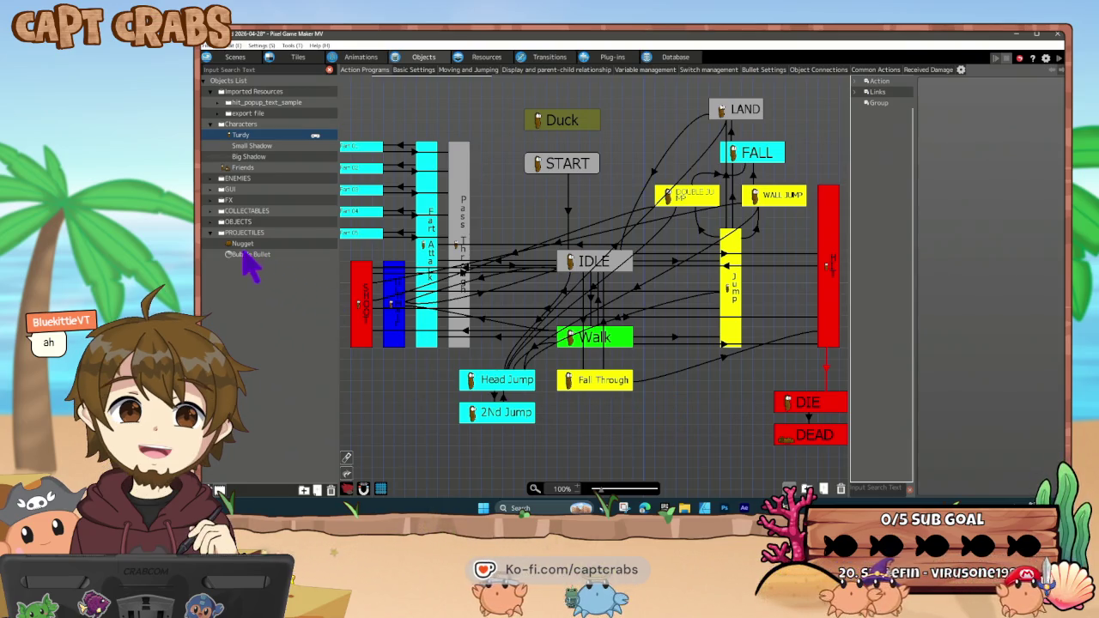
left_click(216, 222)
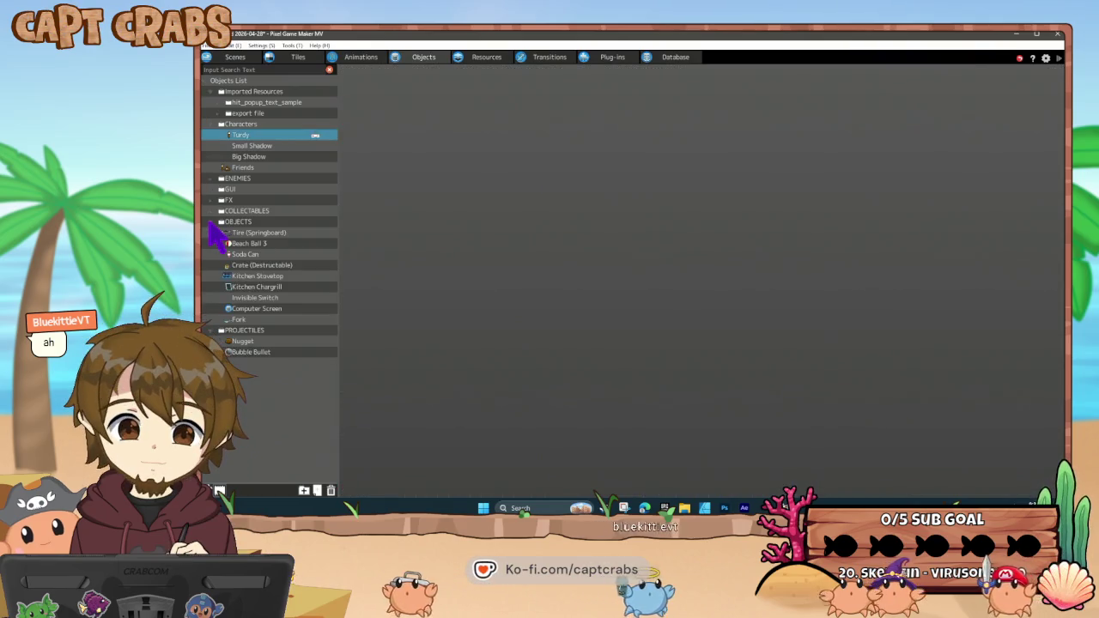
left_click(258, 266)
right_click(258, 268)
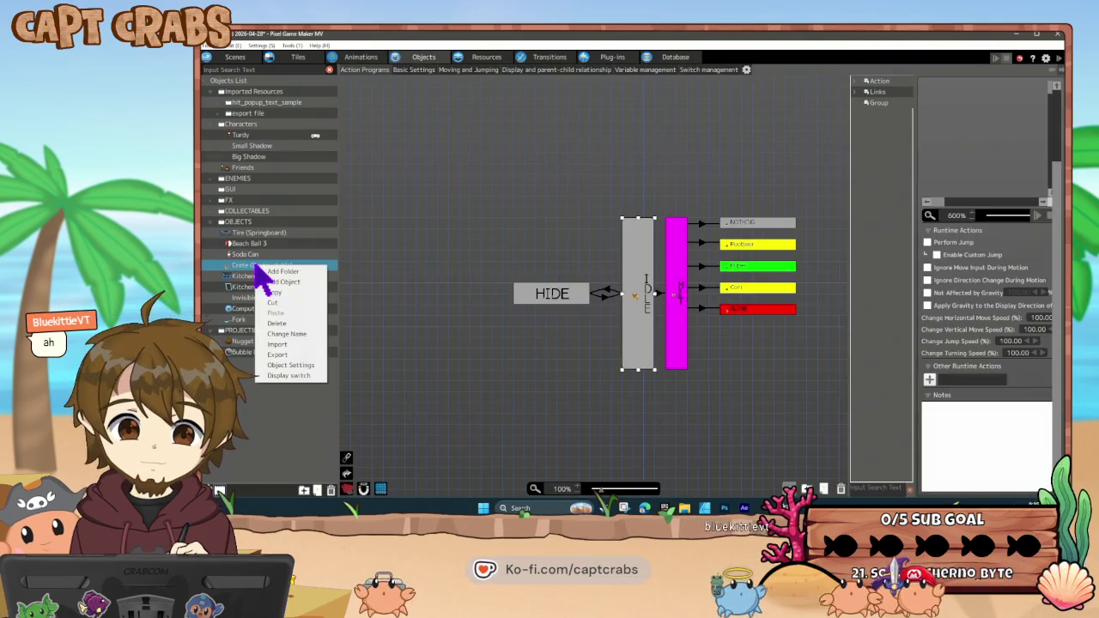
left_click(299, 365)
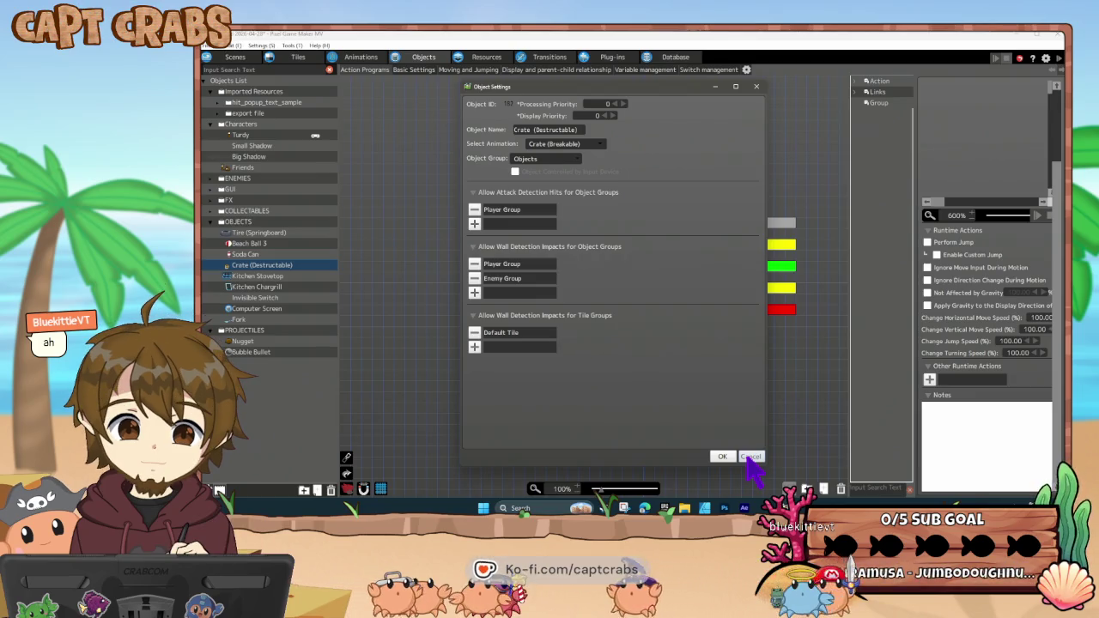
left_click(750, 457)
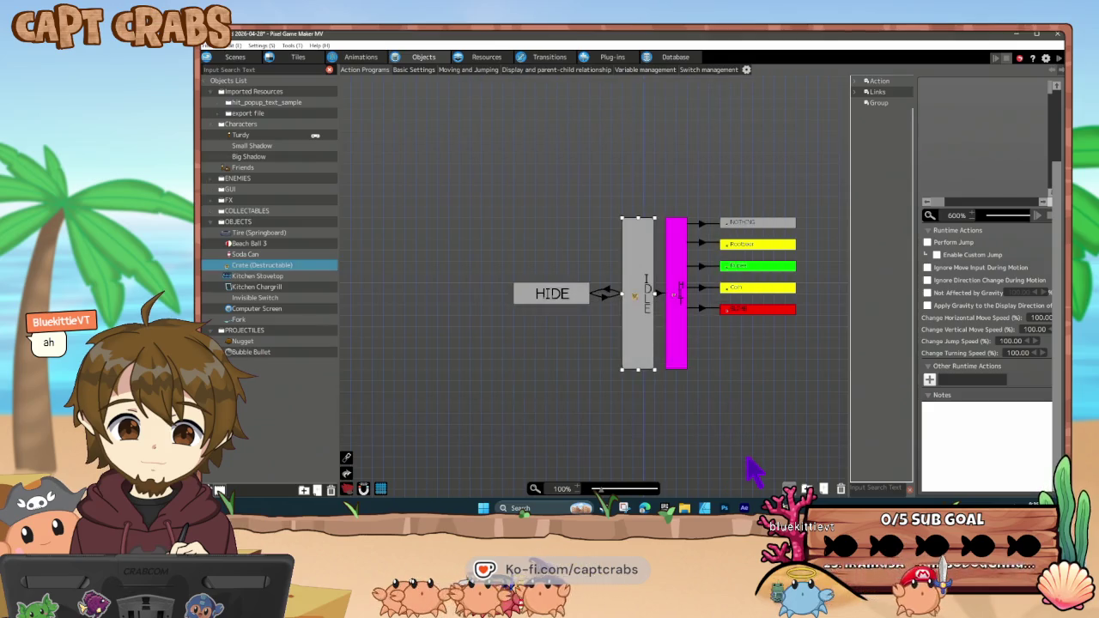
- Compare Turdy's and the Crate's collision settings, then leave Crate (Destructable) selected
right_click(282, 137)
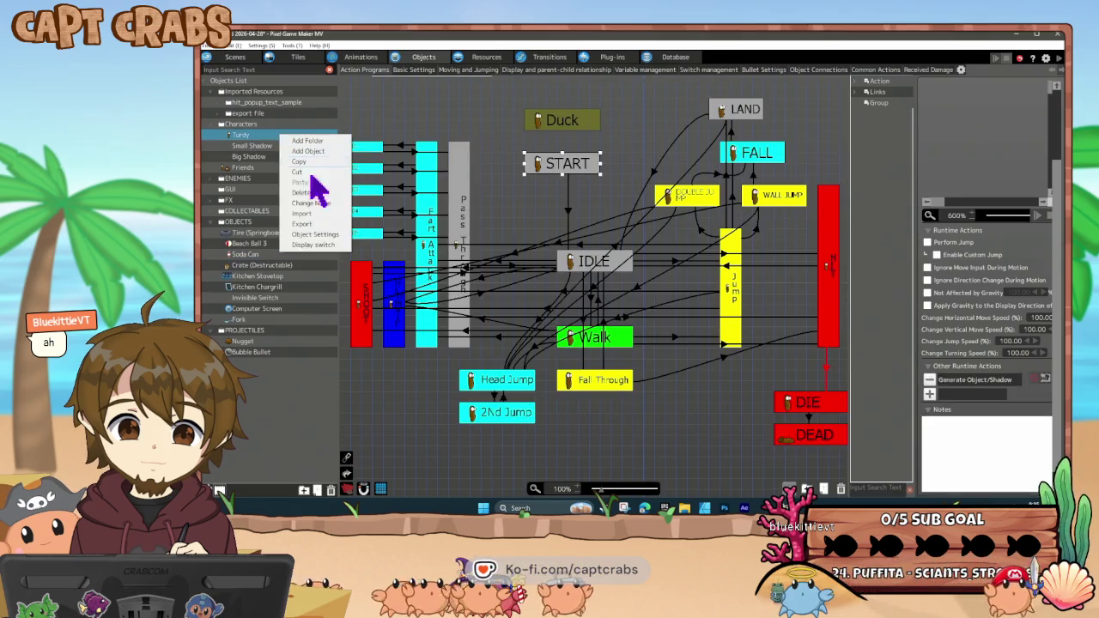
left_click(327, 235)
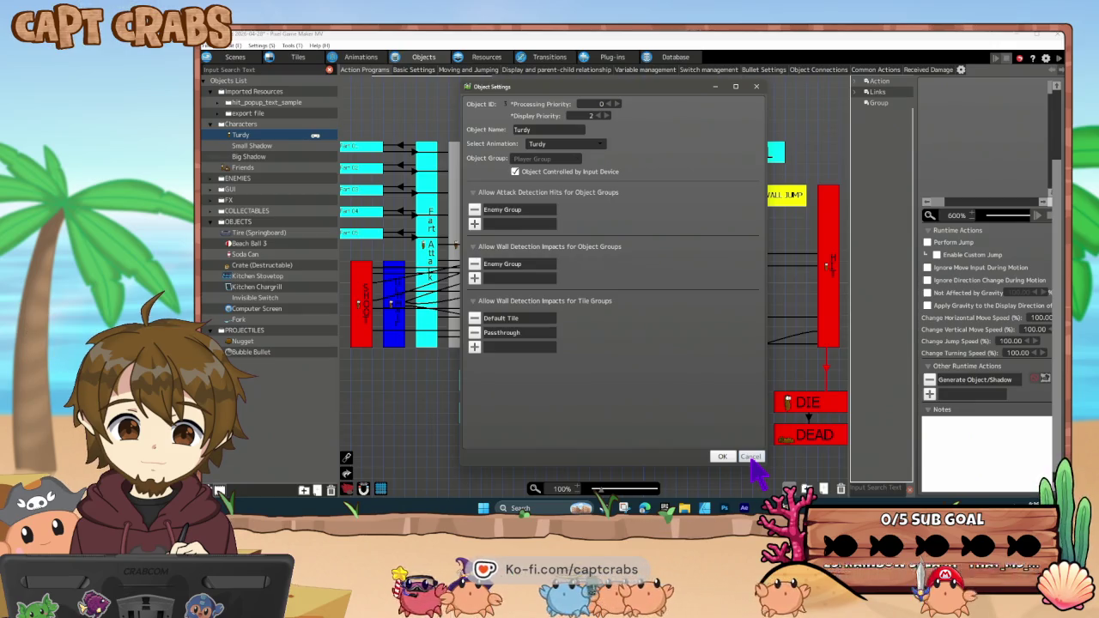
left_click(751, 457)
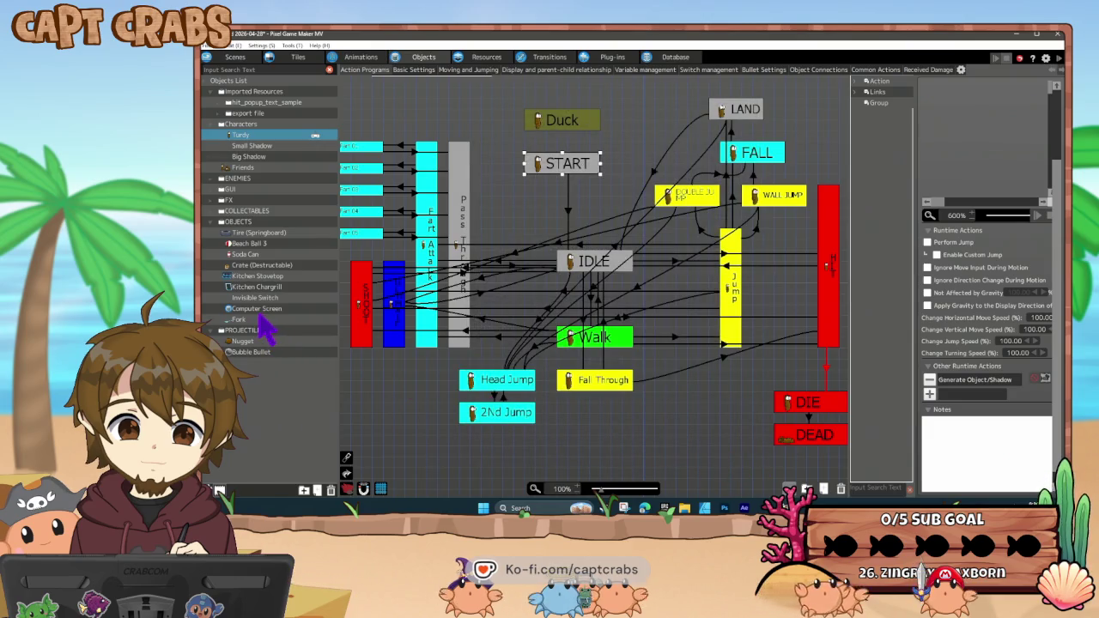
left_click(256, 267)
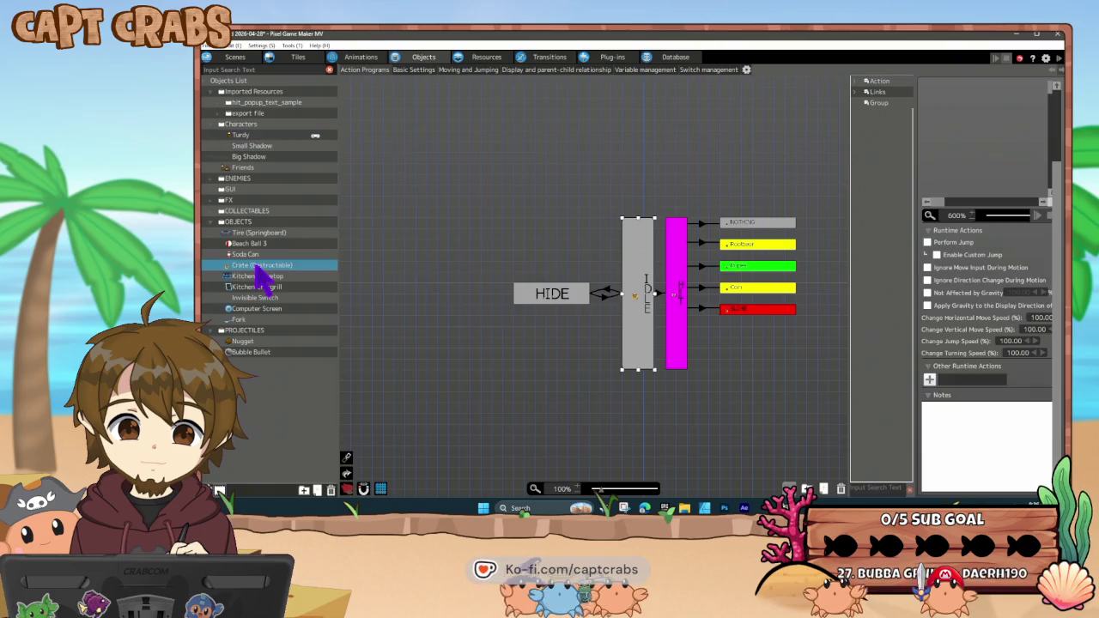
right_click(256, 268)
left_click(276, 366)
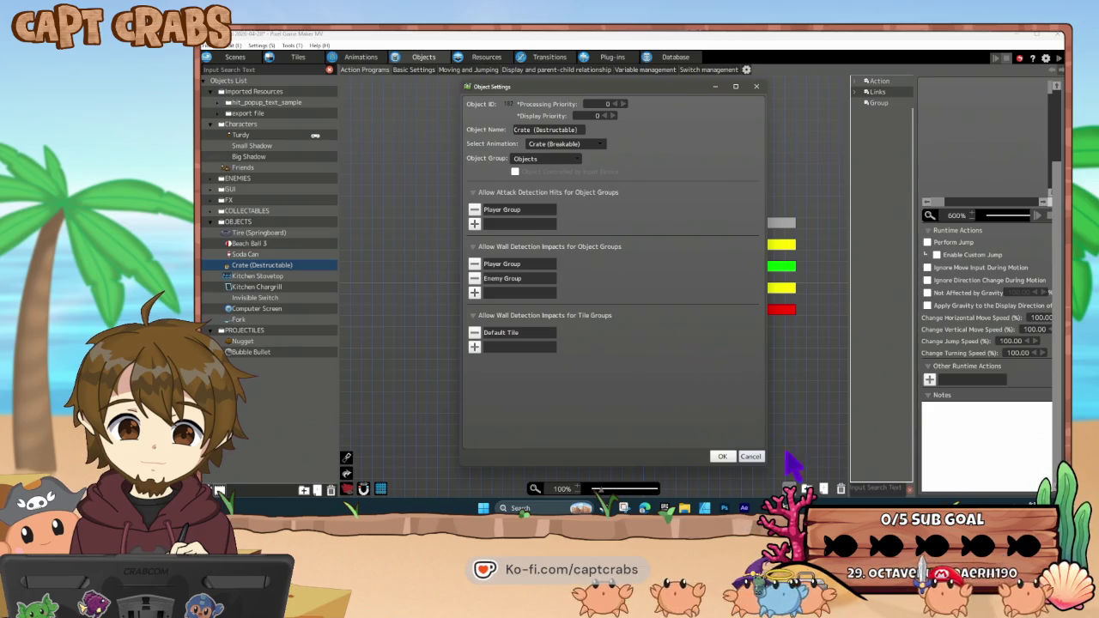
left_click(751, 457)
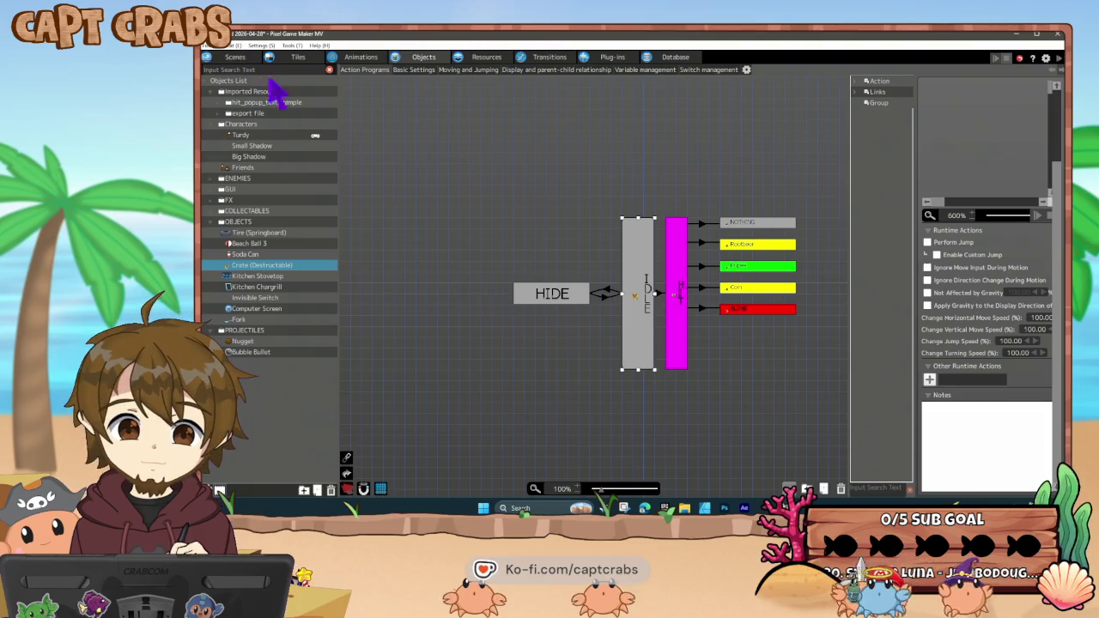
right_click(282, 265)
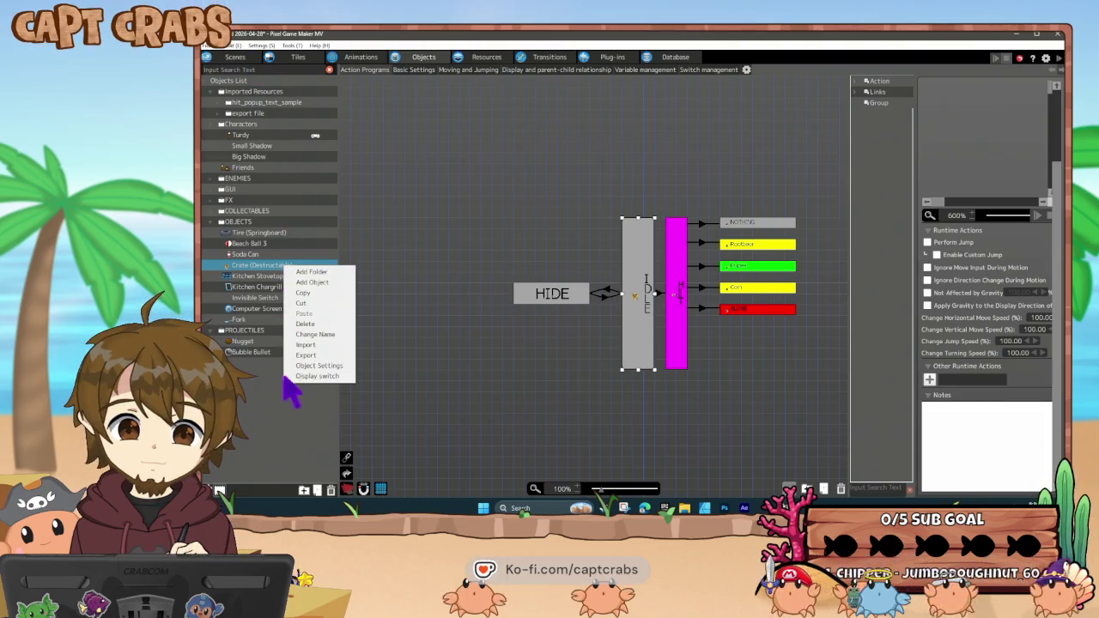
left_click(452, 354)
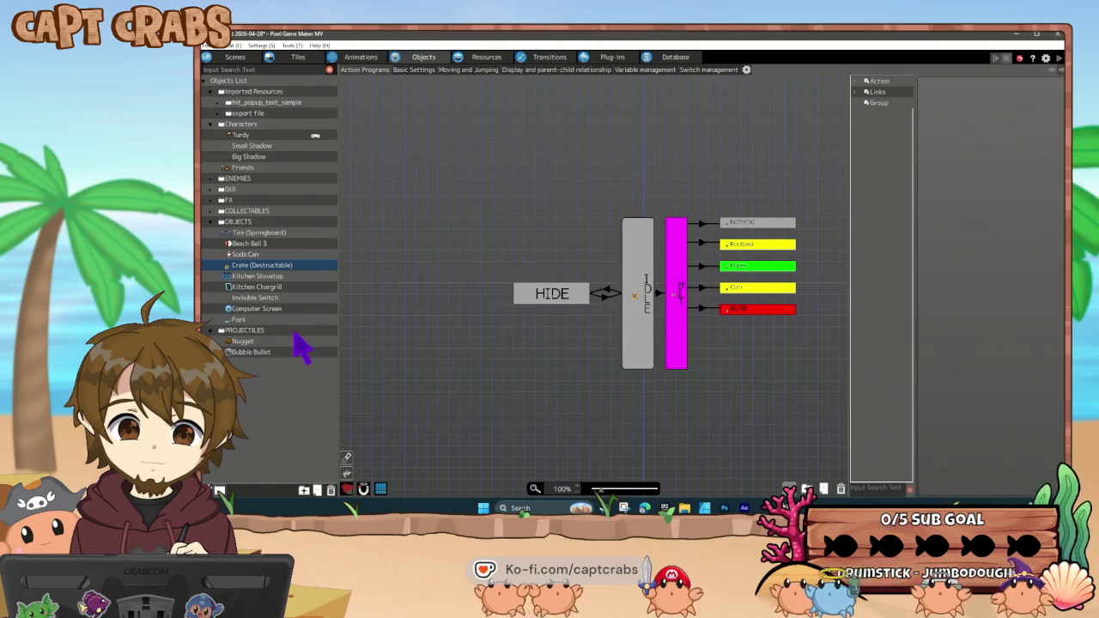
- Inspect both Change Switch/Variable actions in the Tire (Springboard) object's Bounce state
left_click(281, 233)
left_click(661, 331)
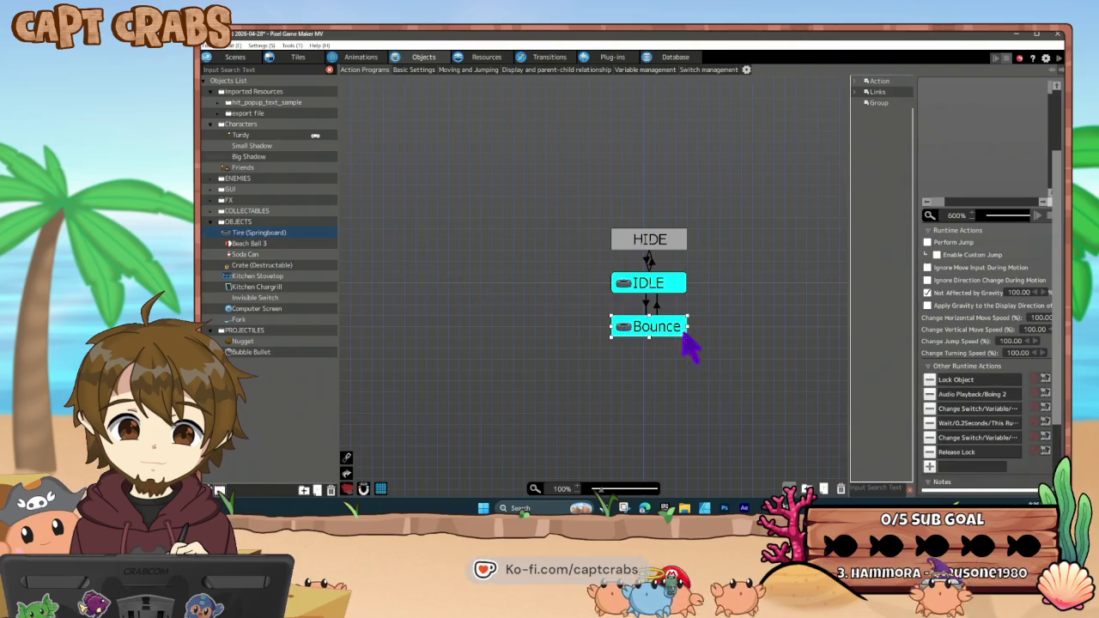
left_click(986, 410)
double_click(986, 411)
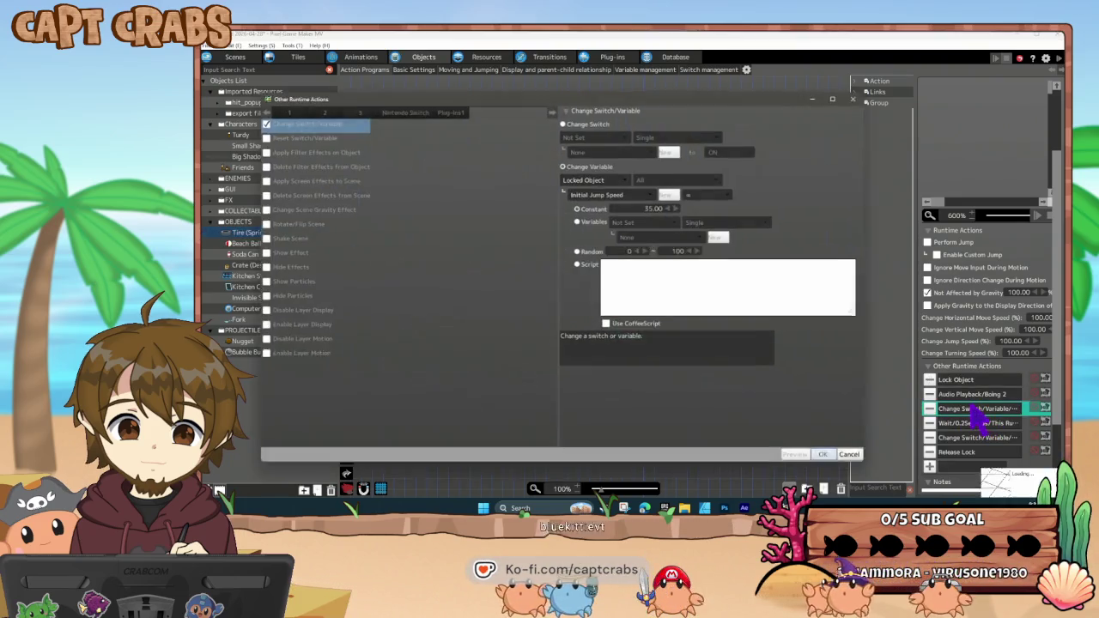
left_click(854, 457)
double_click(977, 438)
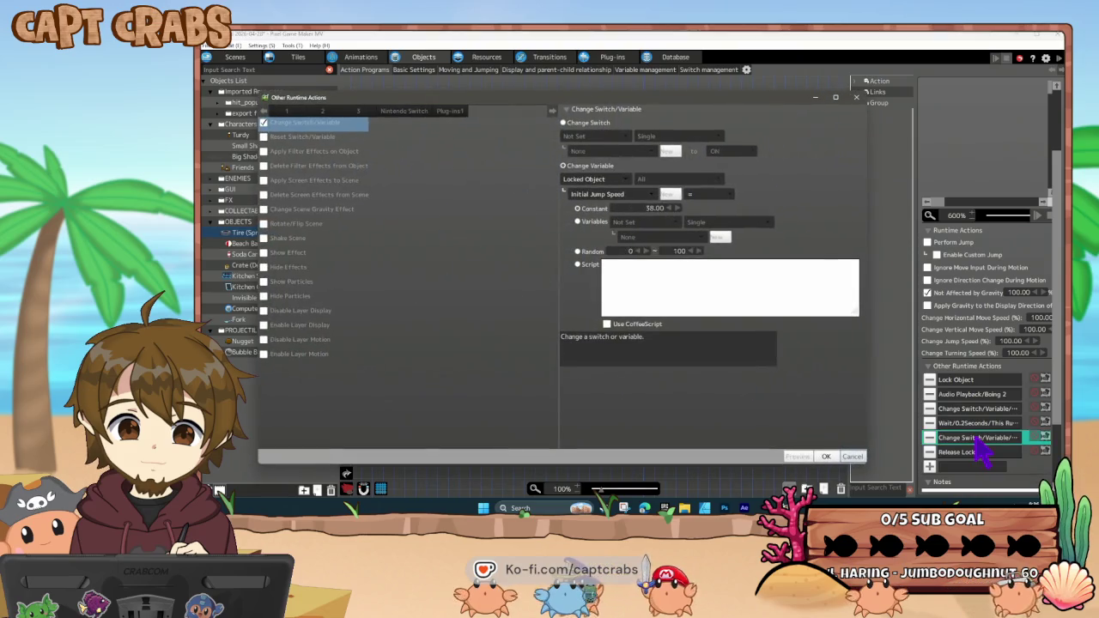
left_click(853, 457)
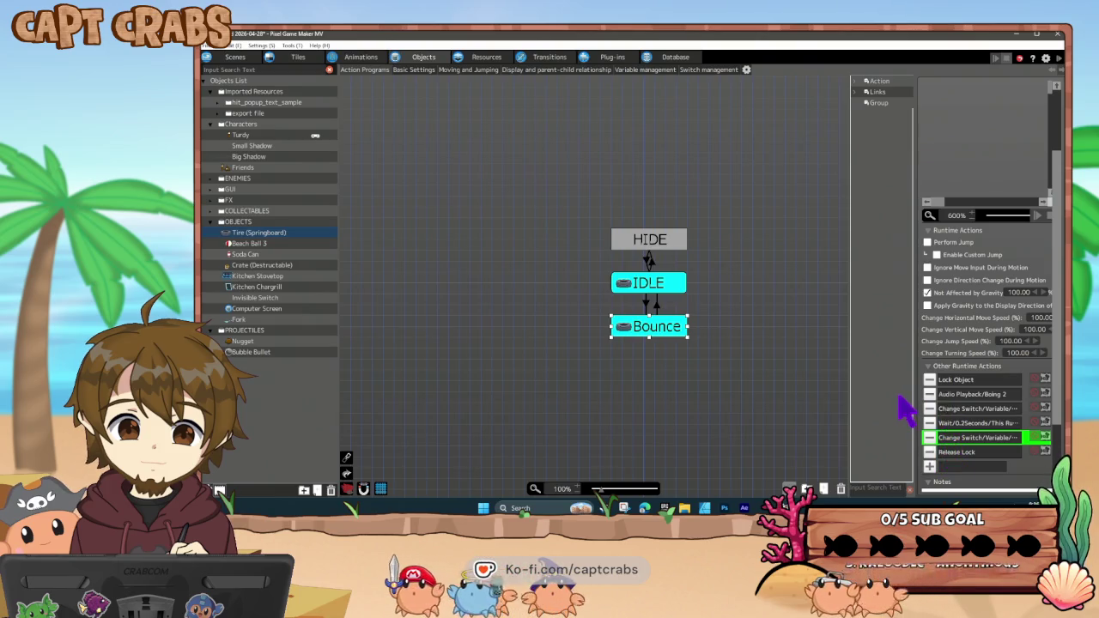
- Check the Tire's IDLE and HIDE states and save the project
left_click(658, 284)
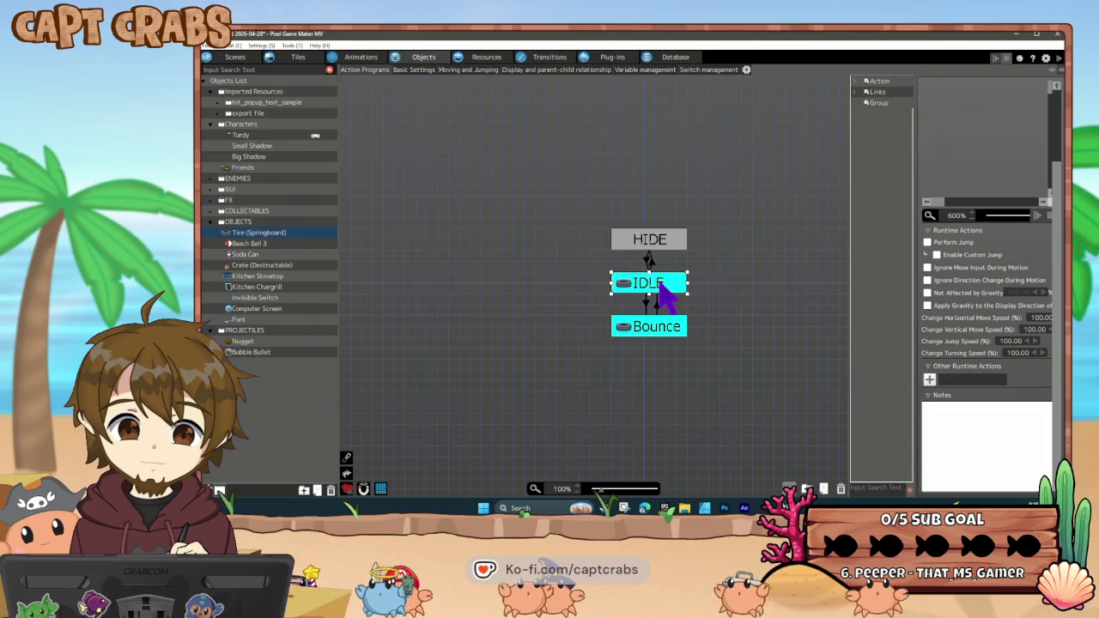
left_click(663, 245)
left_click(574, 267)
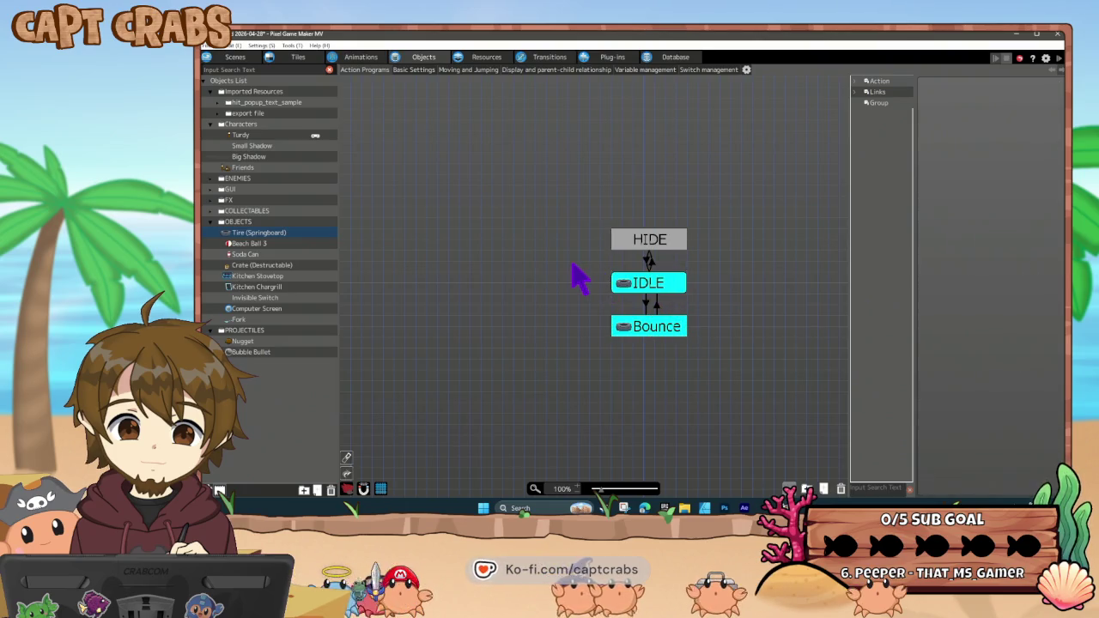
key("ctrl+s")
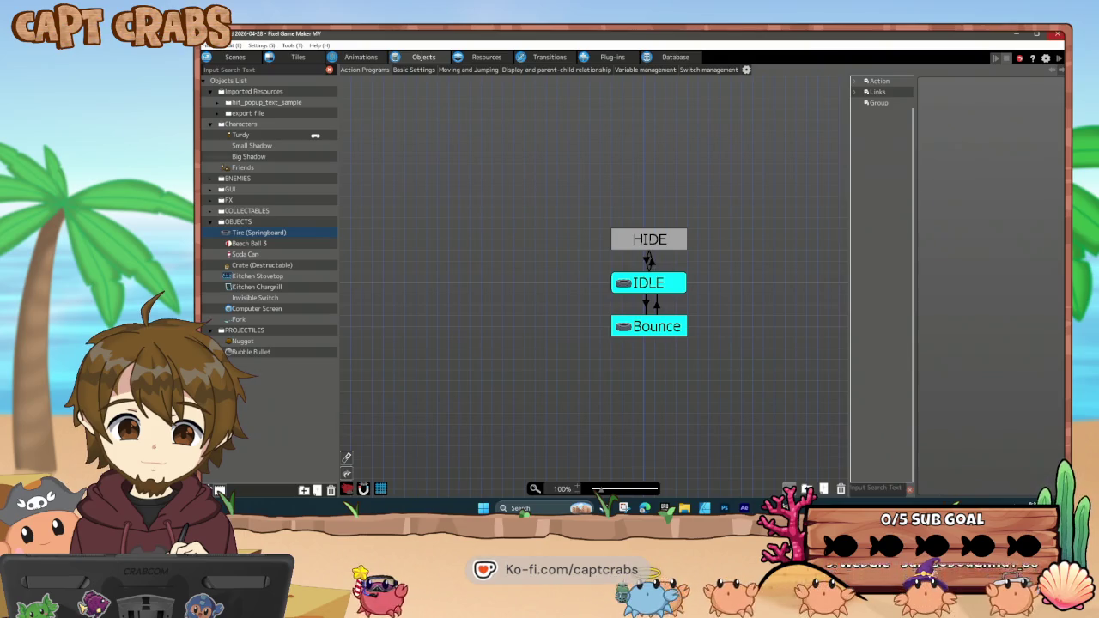
left_click(277, 134)
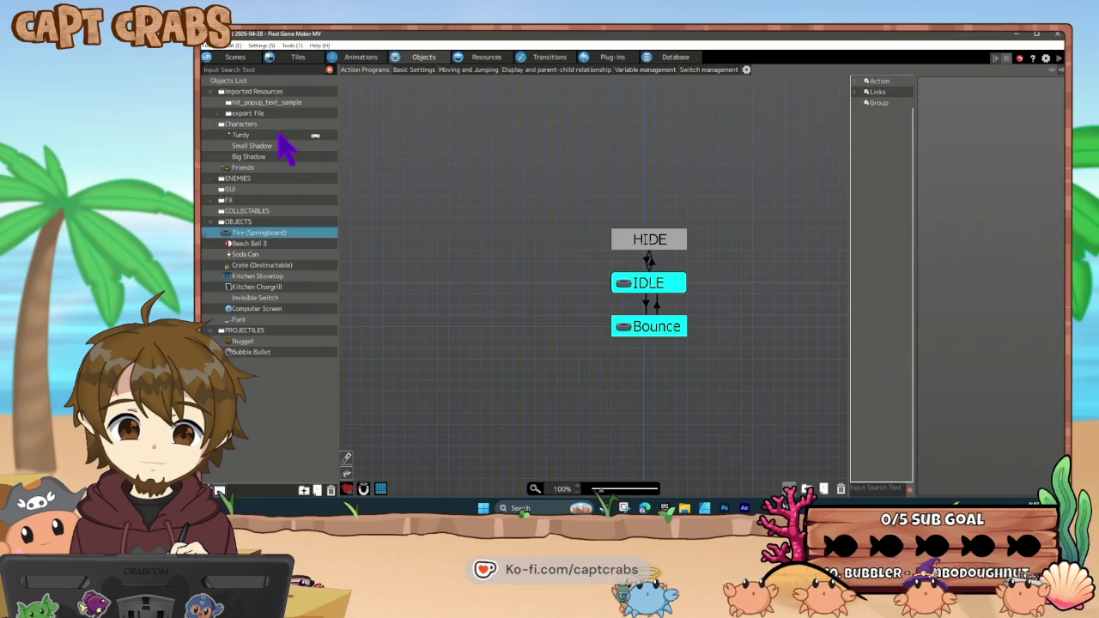
- Tick Temporary Invincibility After Receiving Damage in Turdy's Basic Settings and start a test play
left_click(414, 69)
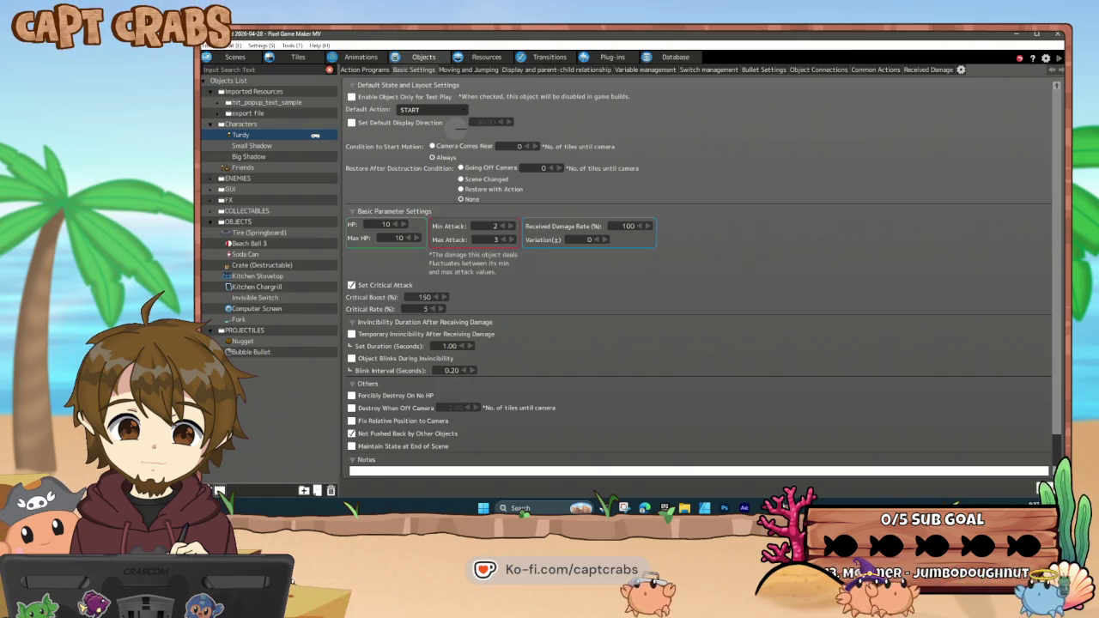
left_click(359, 336)
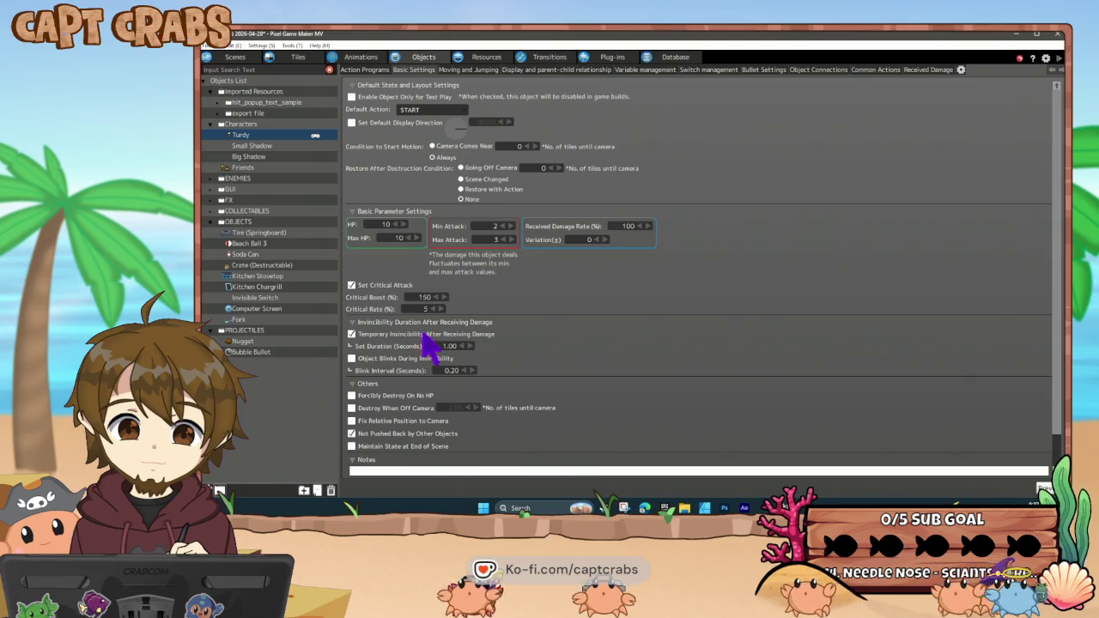
key("F5")
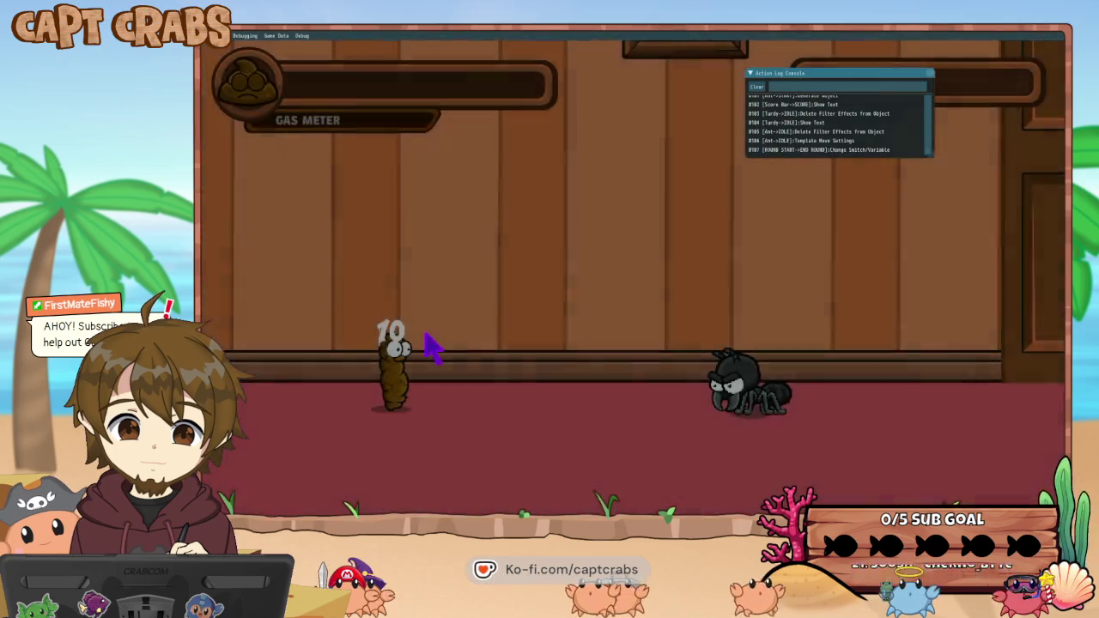
- Exit the running test play through the pause menu back to the editor
key("Escape")
key("Down")
key("Down")
key("Down")
key("Down")
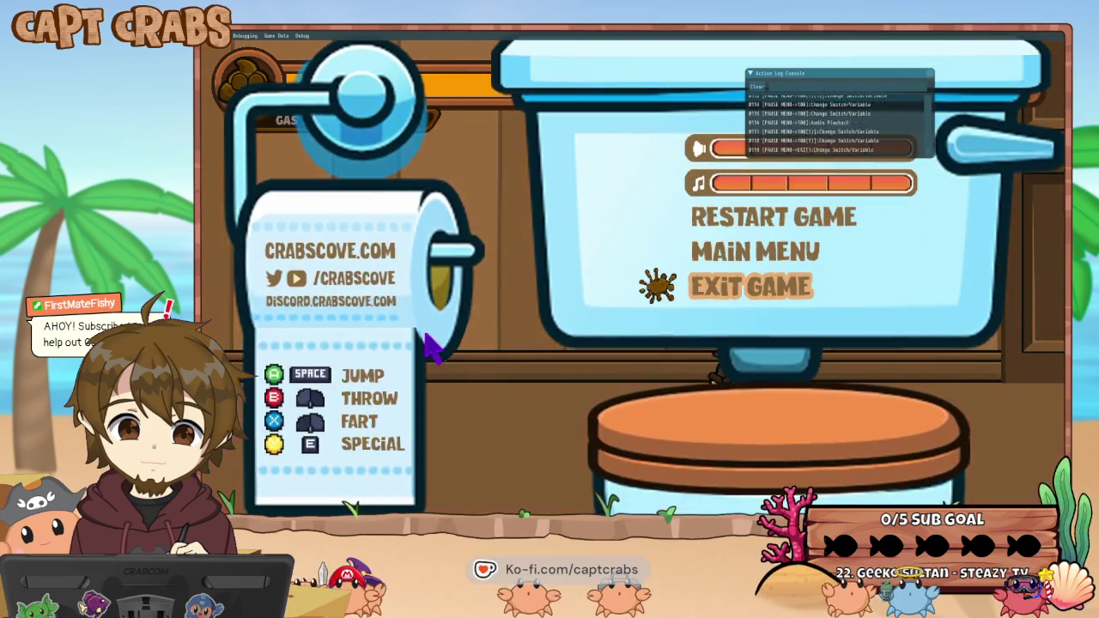
key("Return")
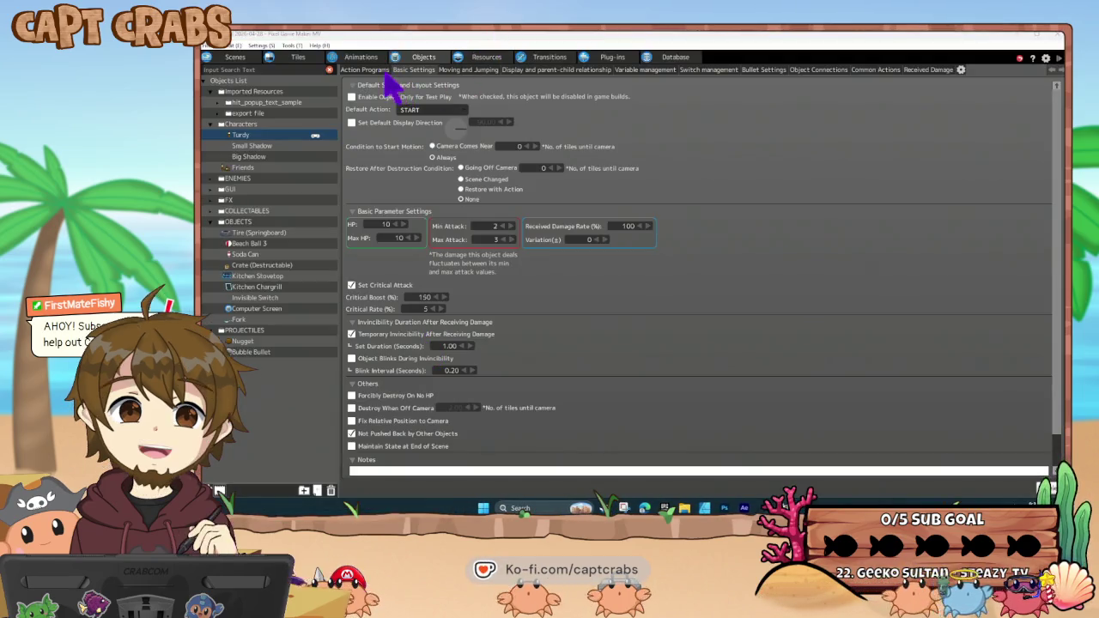
- Review Turdy's red state column and DIE state actions, then relaunch the test play
left_click(378, 70)
left_click(822, 275)
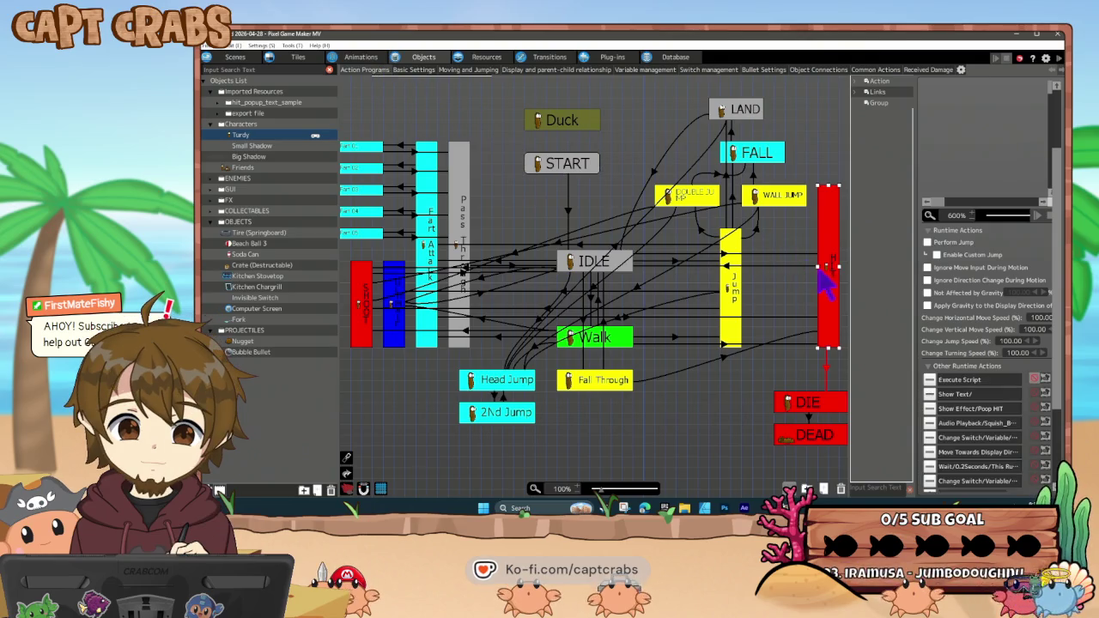
scroll(988, 443, "down", 2)
left_click(808, 402)
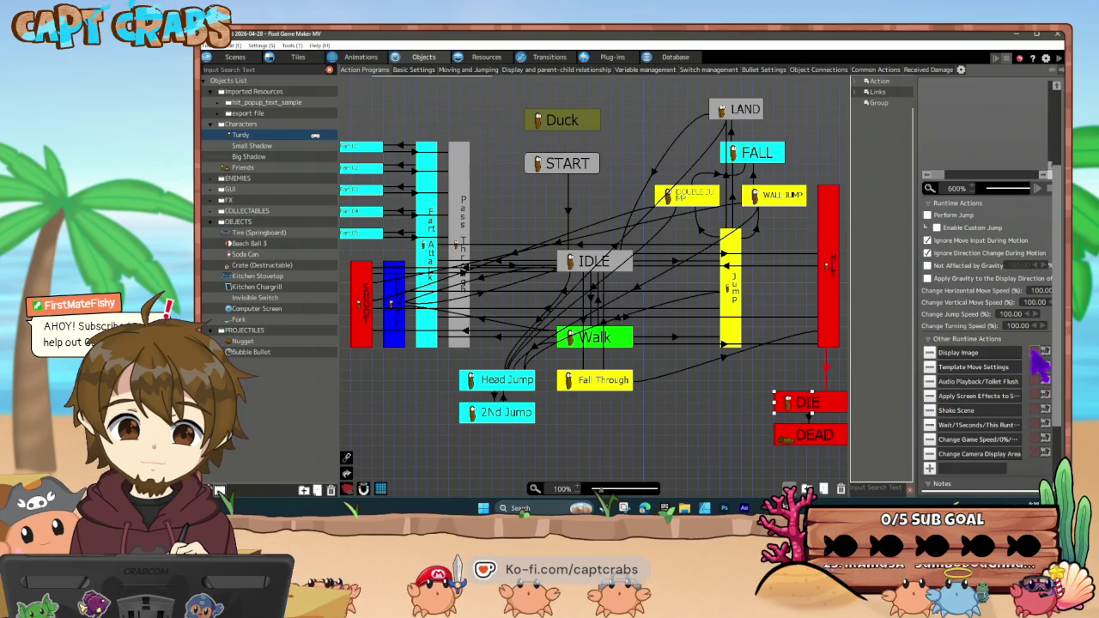
left_click(787, 373)
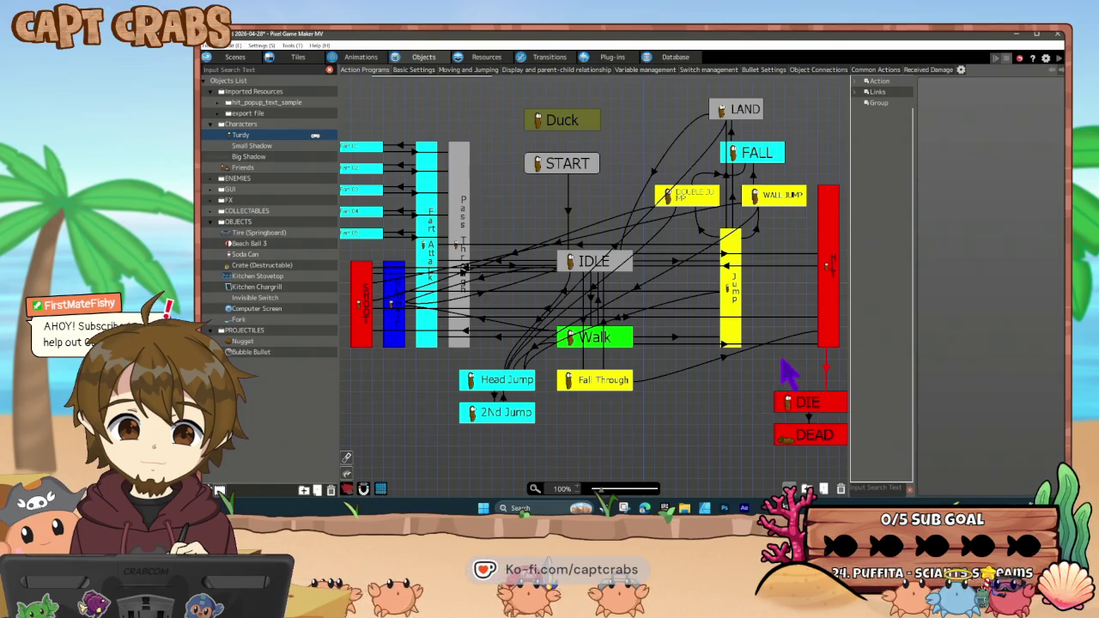
key("F5")
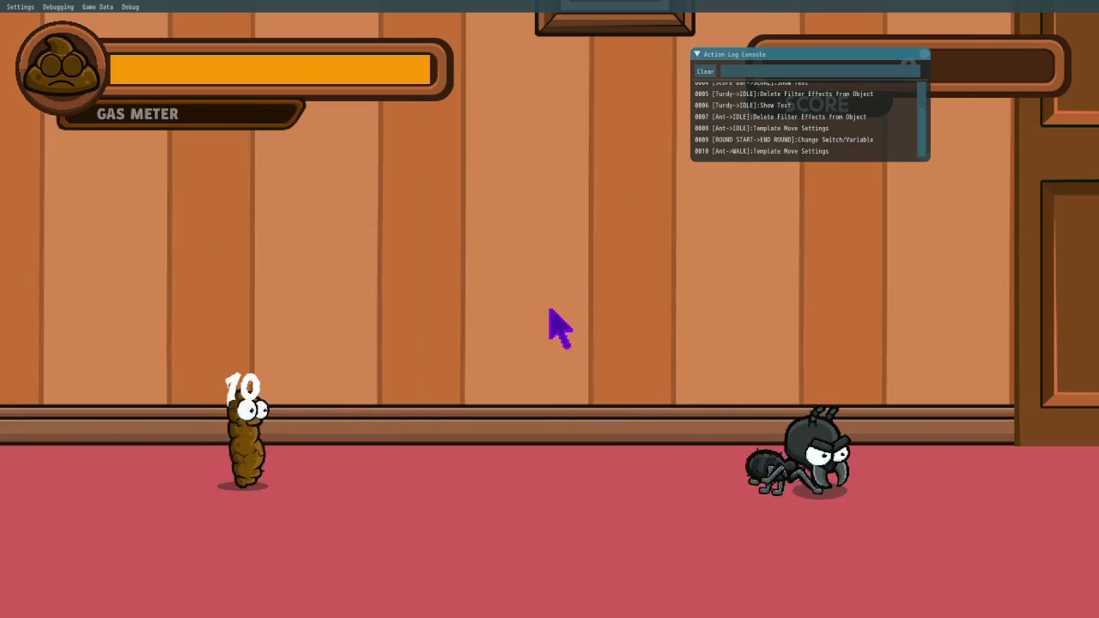
- Walk Turdy right into the ant, then pause the game once he is hit
key("Right")
key("Right")
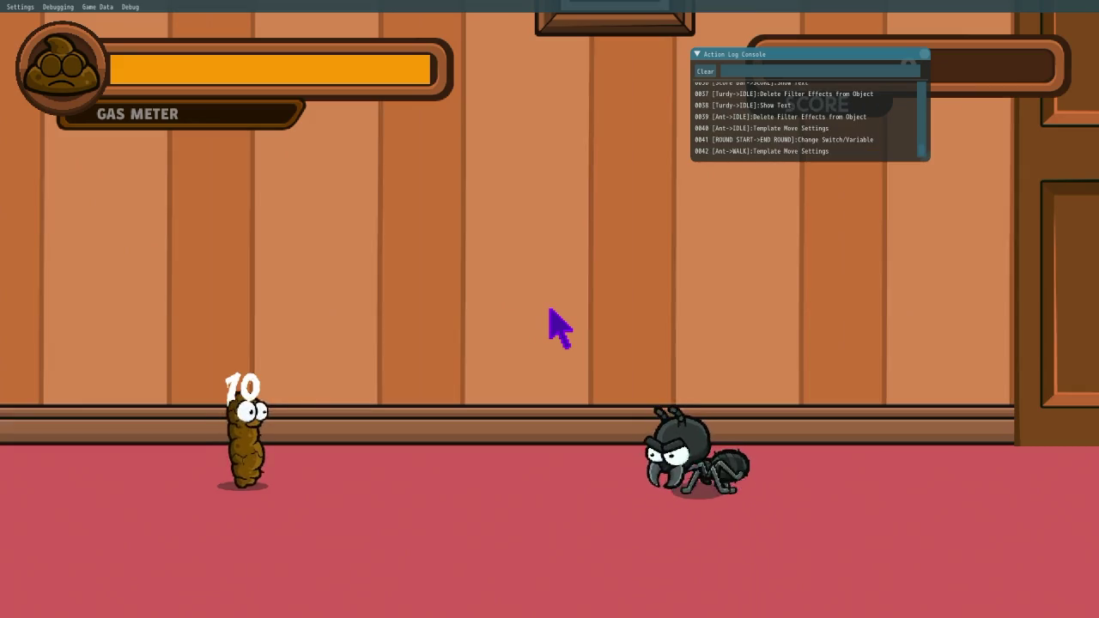
key("Right")
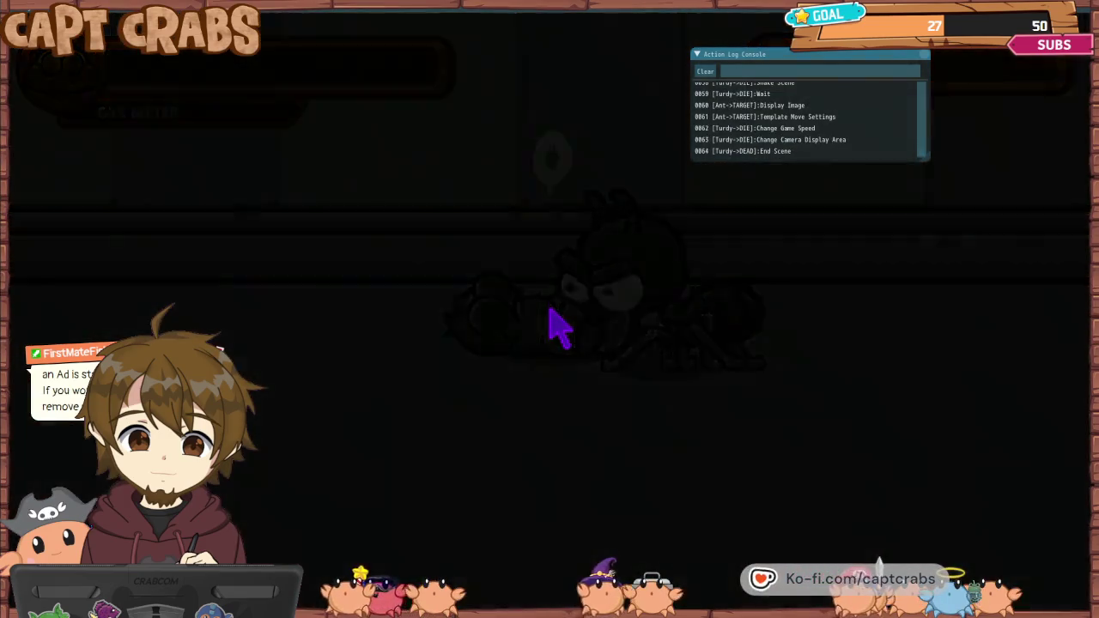
key("Escape")
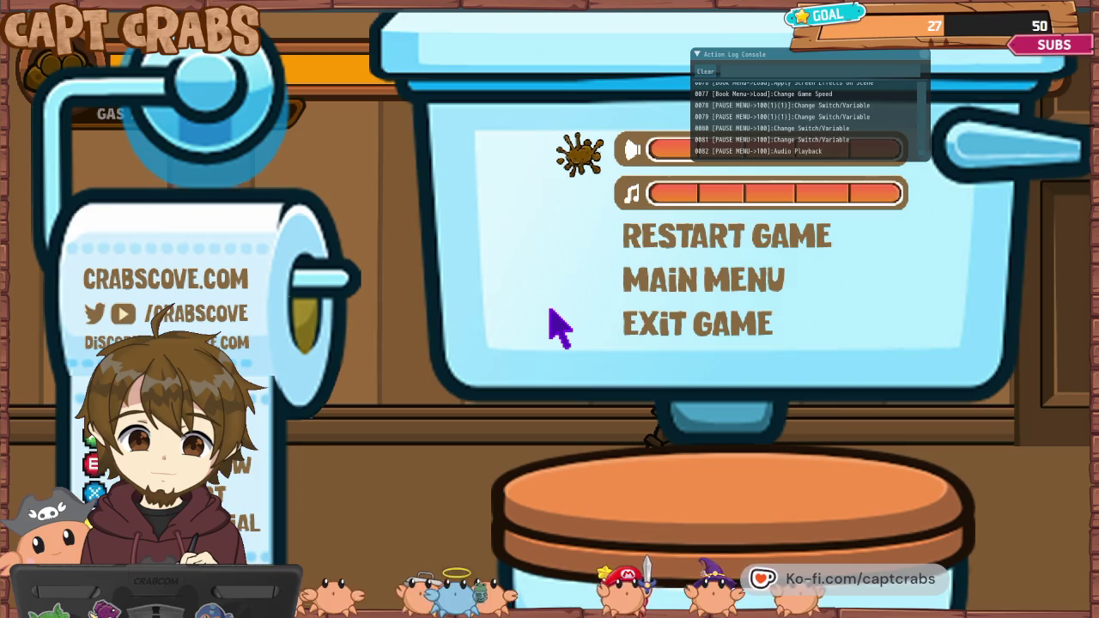
- Choose Exit Game from the pause menu to return to Turdy's action graph
key("Down")
key("Down")
key("Down")
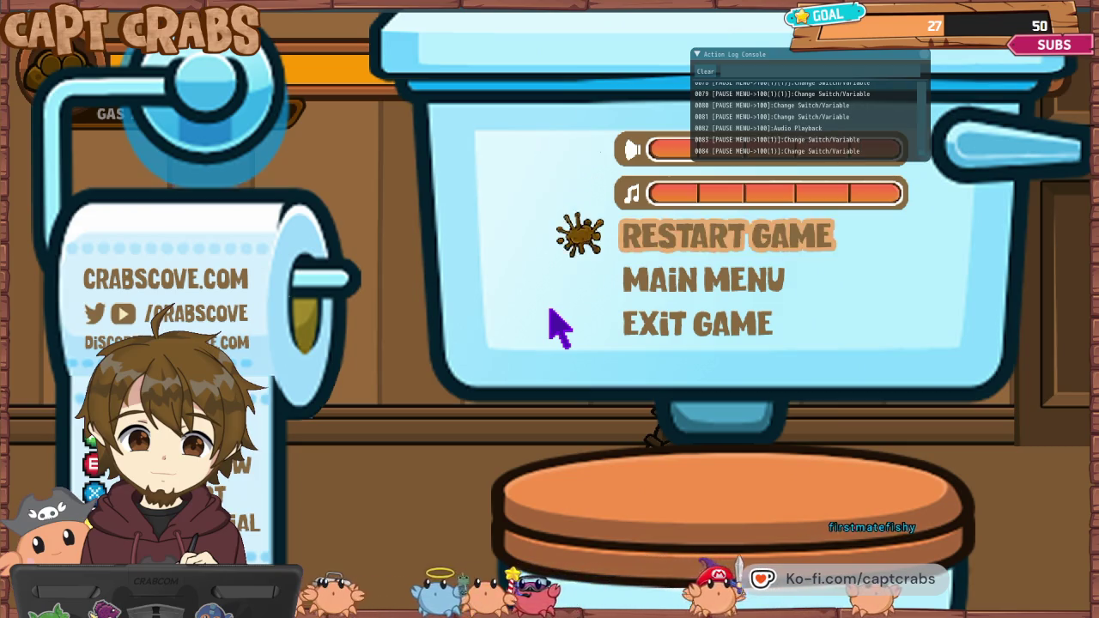
key("Return")
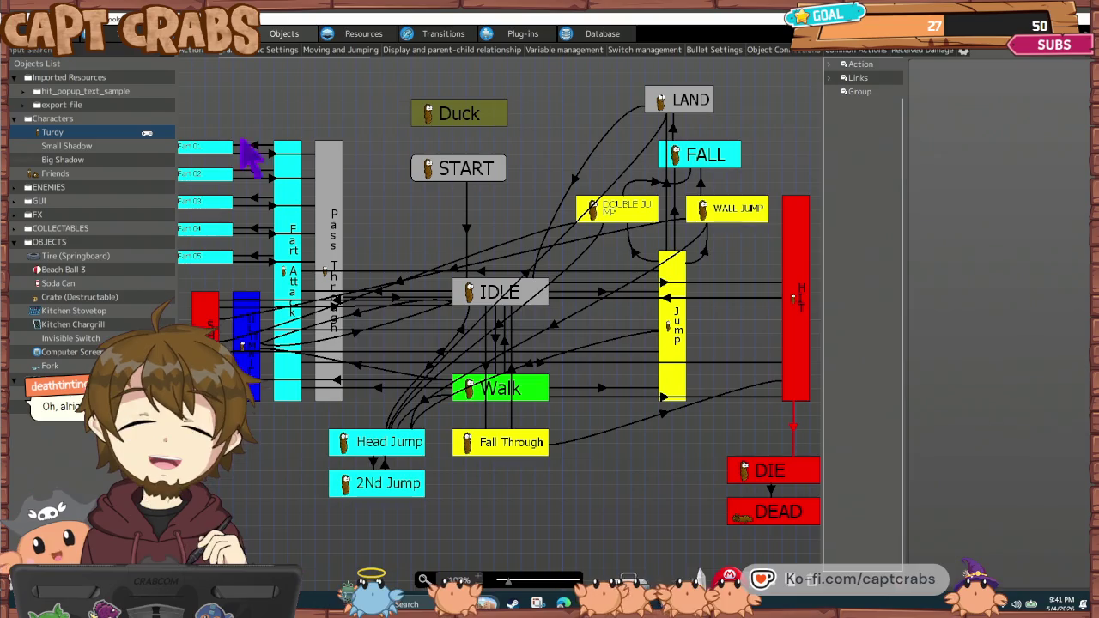
- Inspect Turdy's DOUBLE JUMP runtime actions, deselect it, and expand the ENEMIES folder
left_click(613, 216)
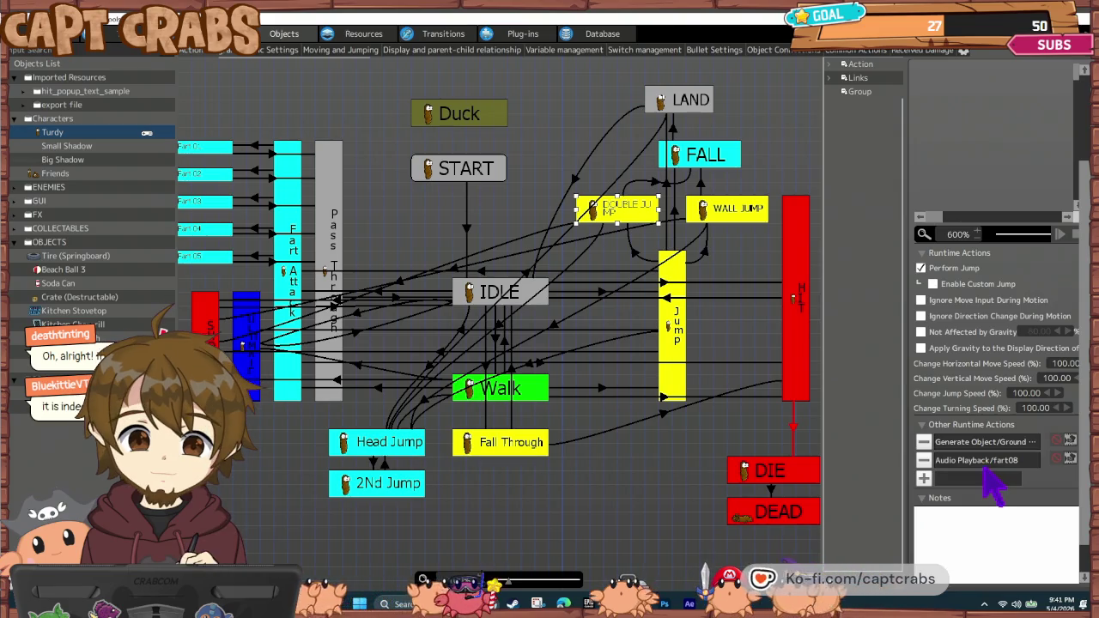
left_click(655, 449)
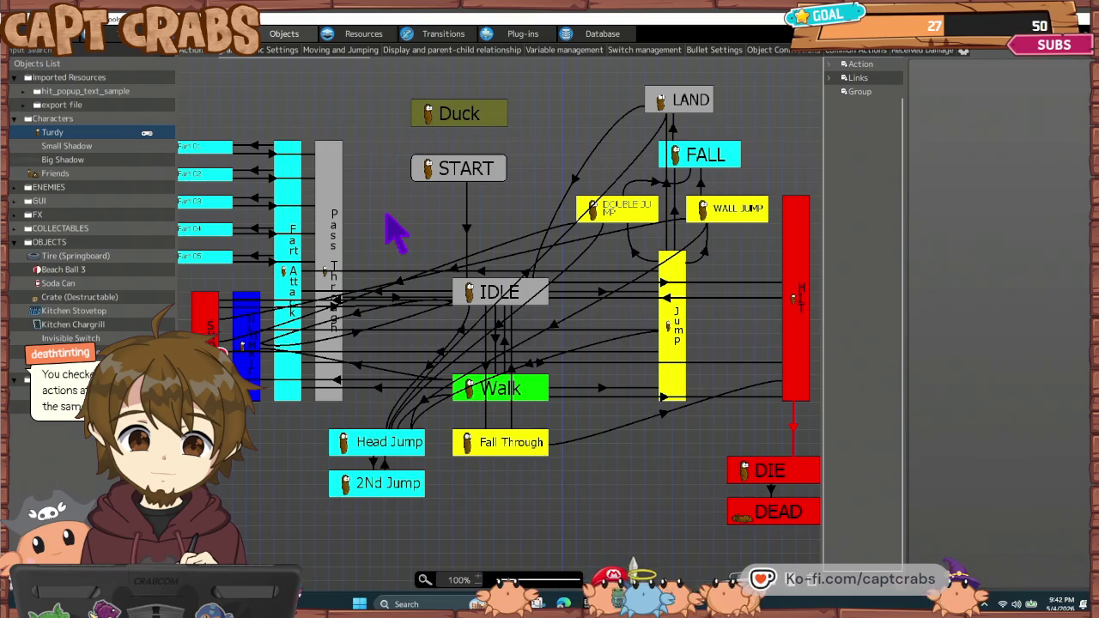
left_click(27, 189)
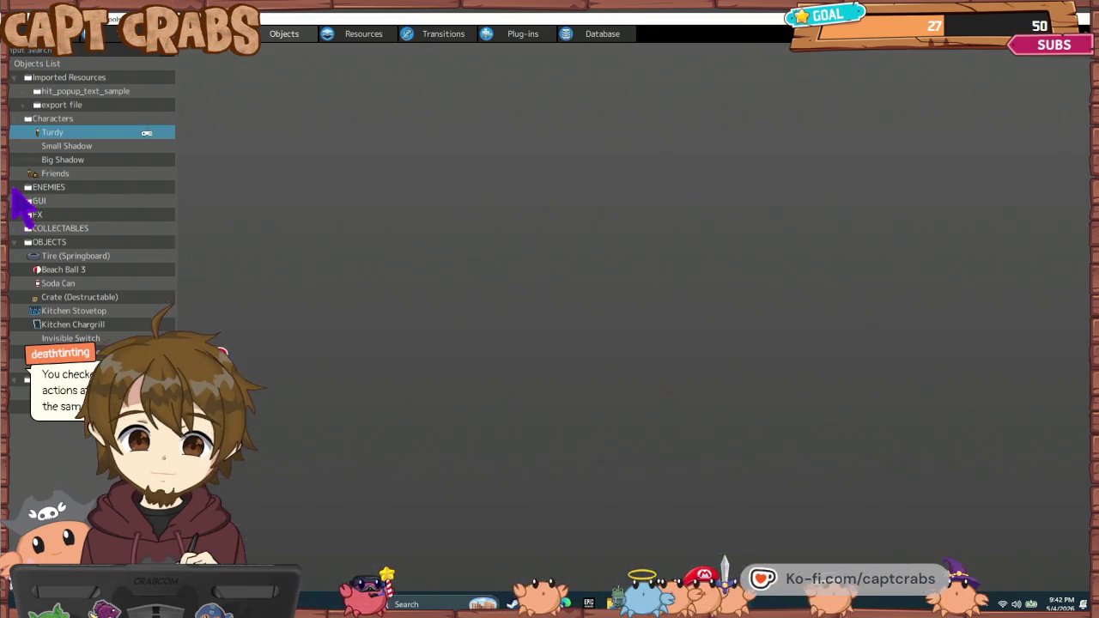
- Remove the Show Text/! and Move Object actions from the Ant's TARGET state
left_click(60, 214)
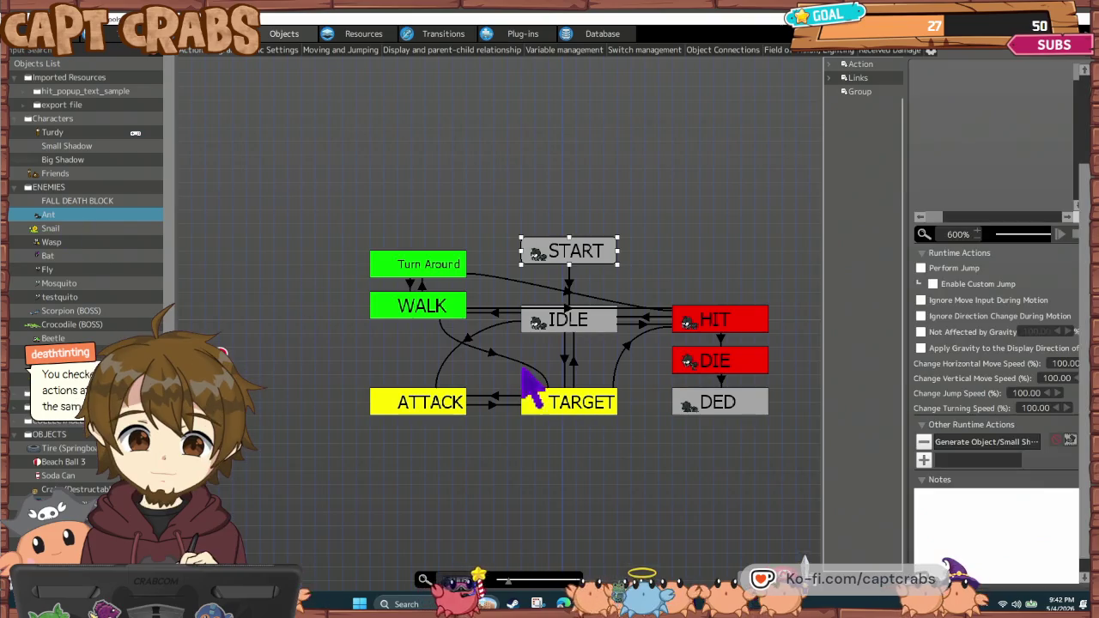
left_click(578, 408)
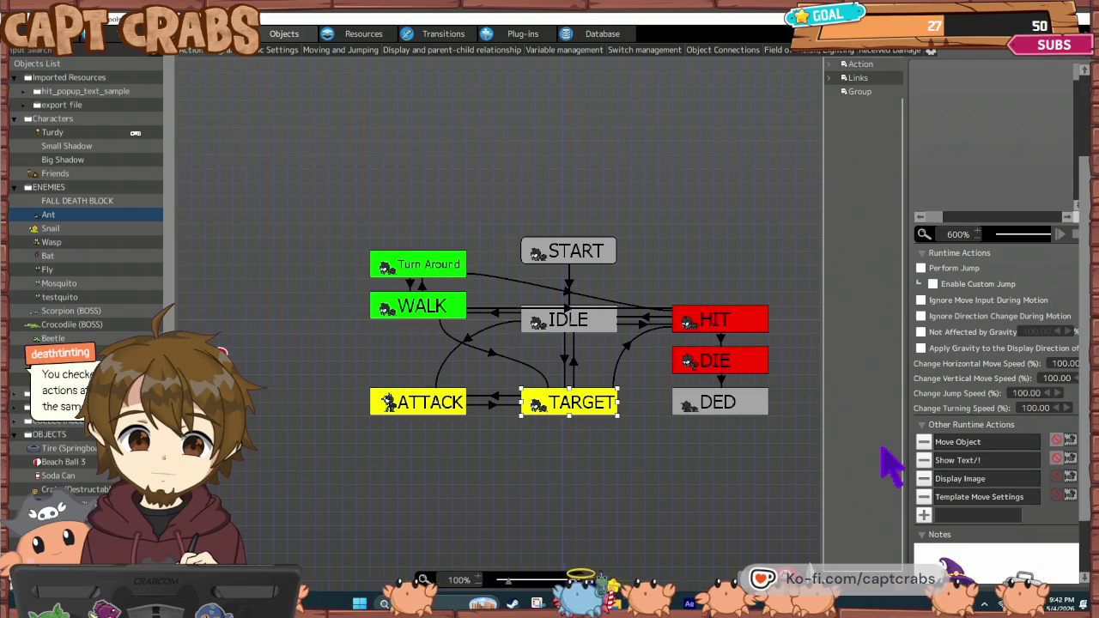
left_click(924, 460)
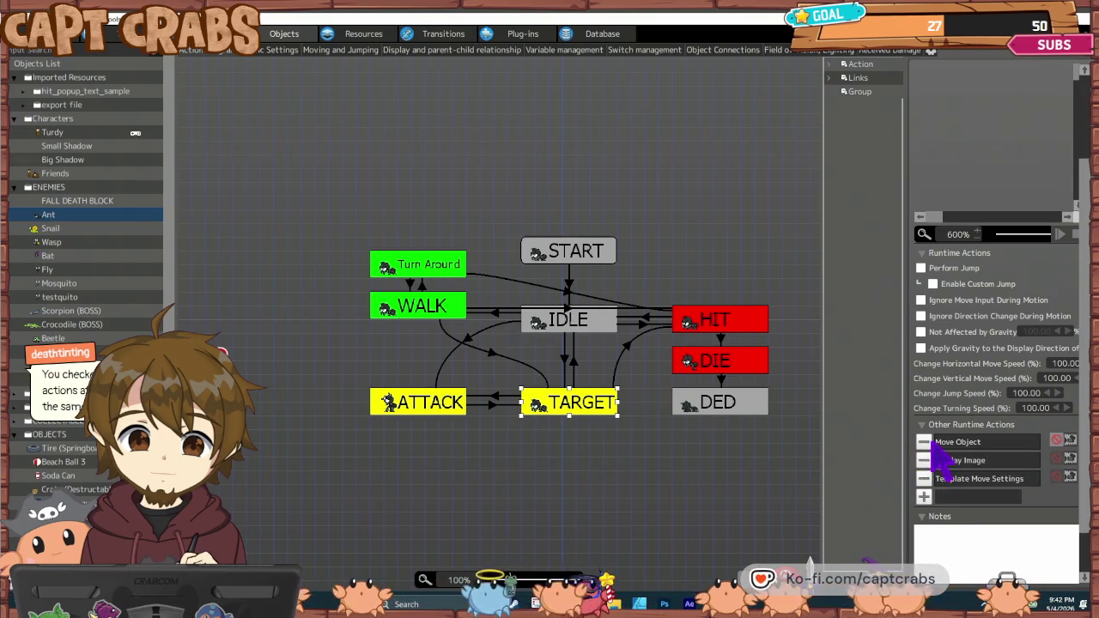
left_click(926, 441)
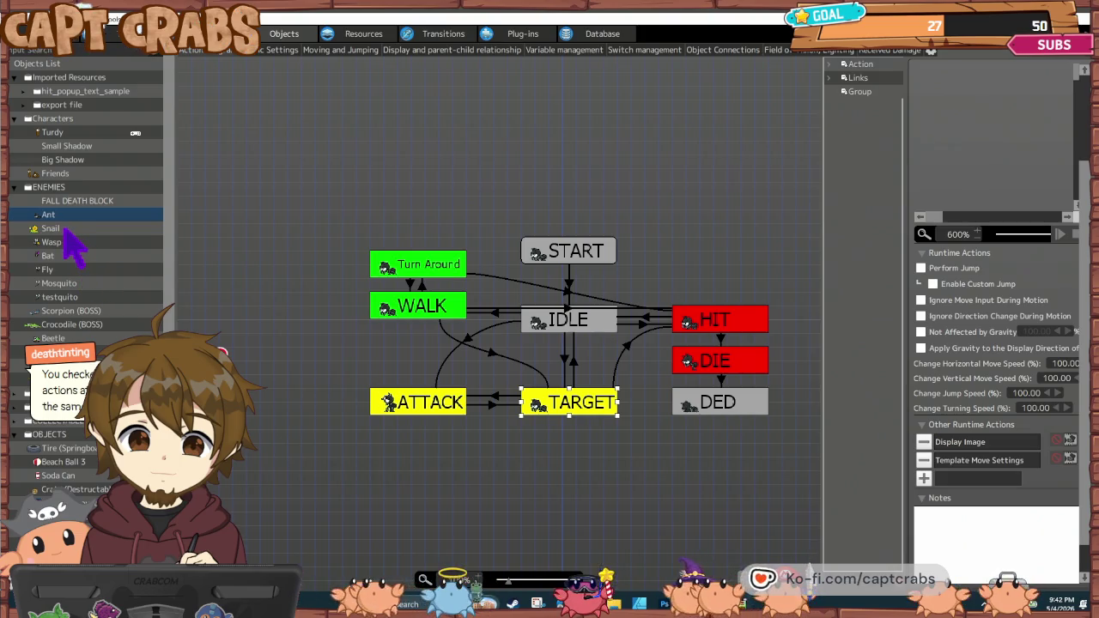
left_click(356, 348)
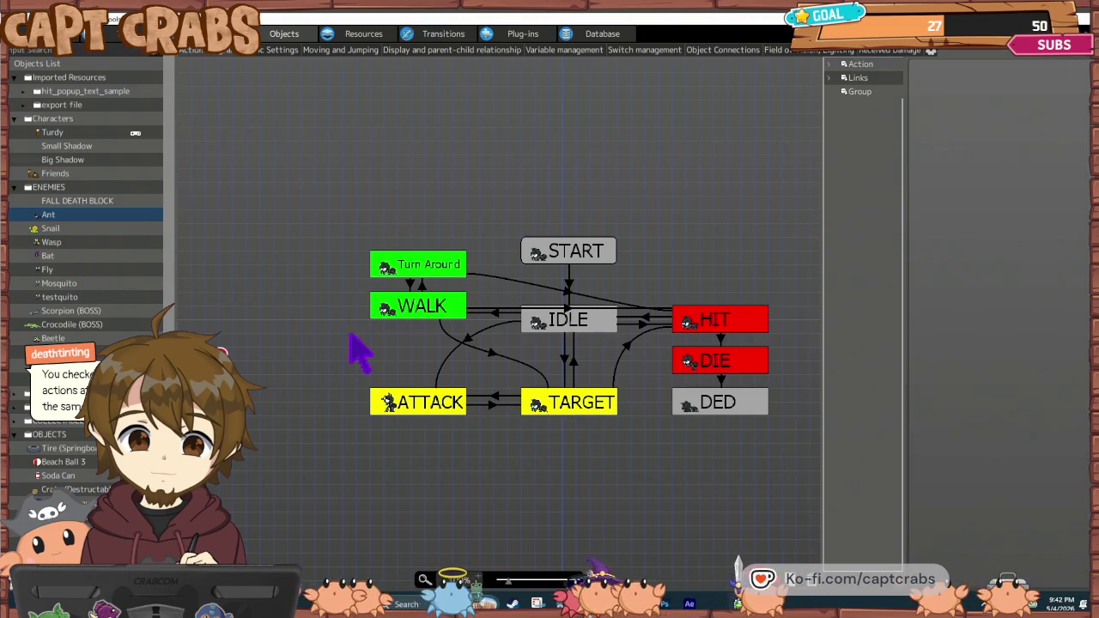
- Switch WALK's Template Move Settings to Move Left/Right and delete the Turn Around state
left_click(400, 311)
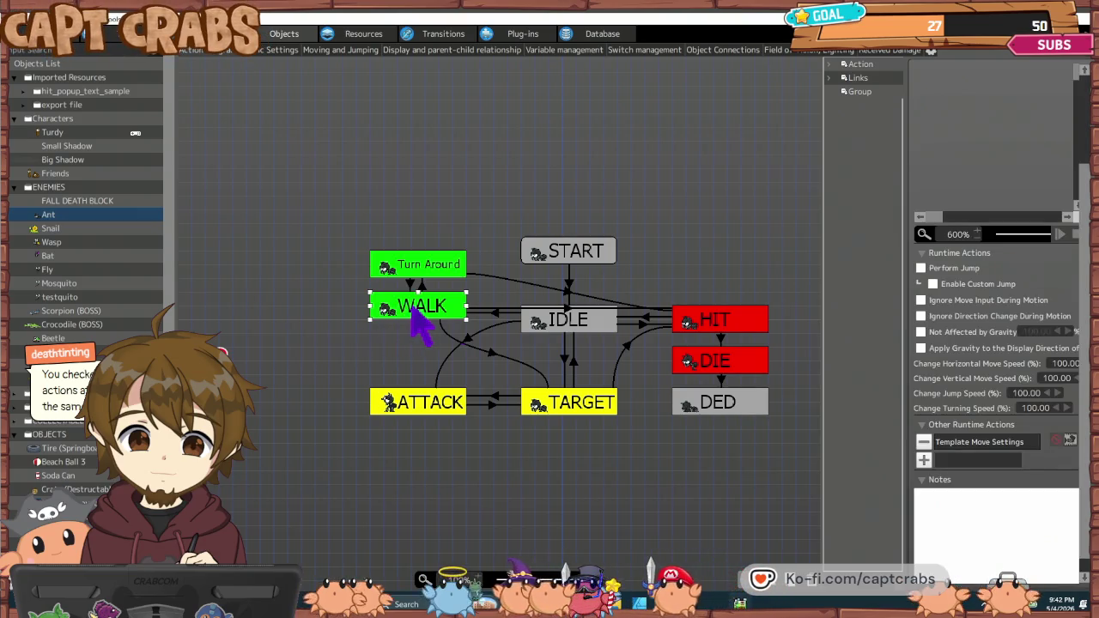
double_click(985, 441)
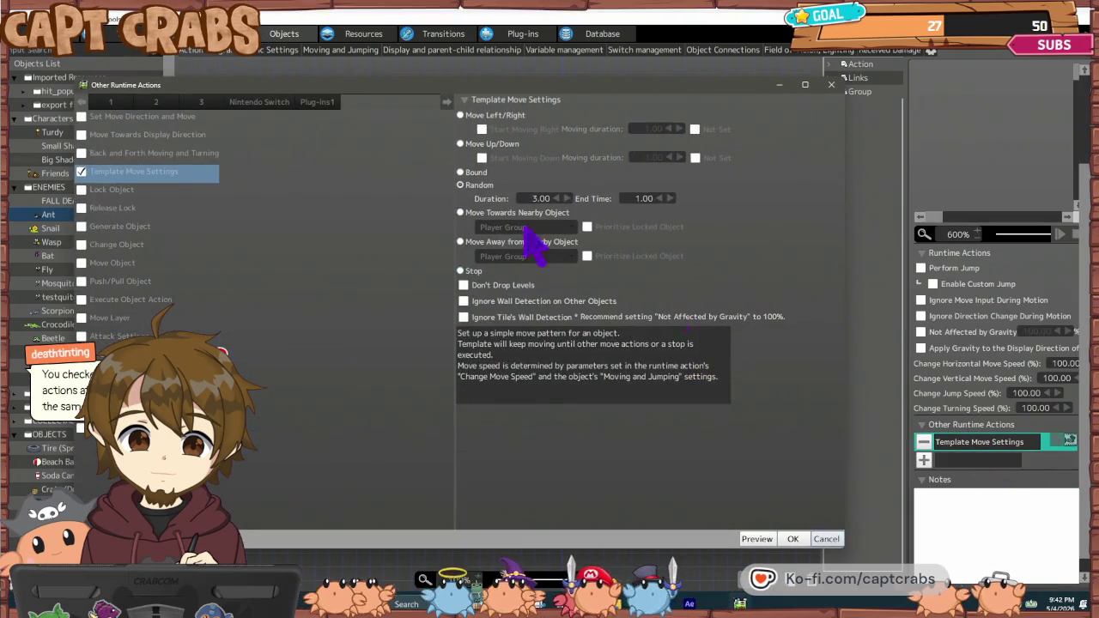
left_click(461, 115)
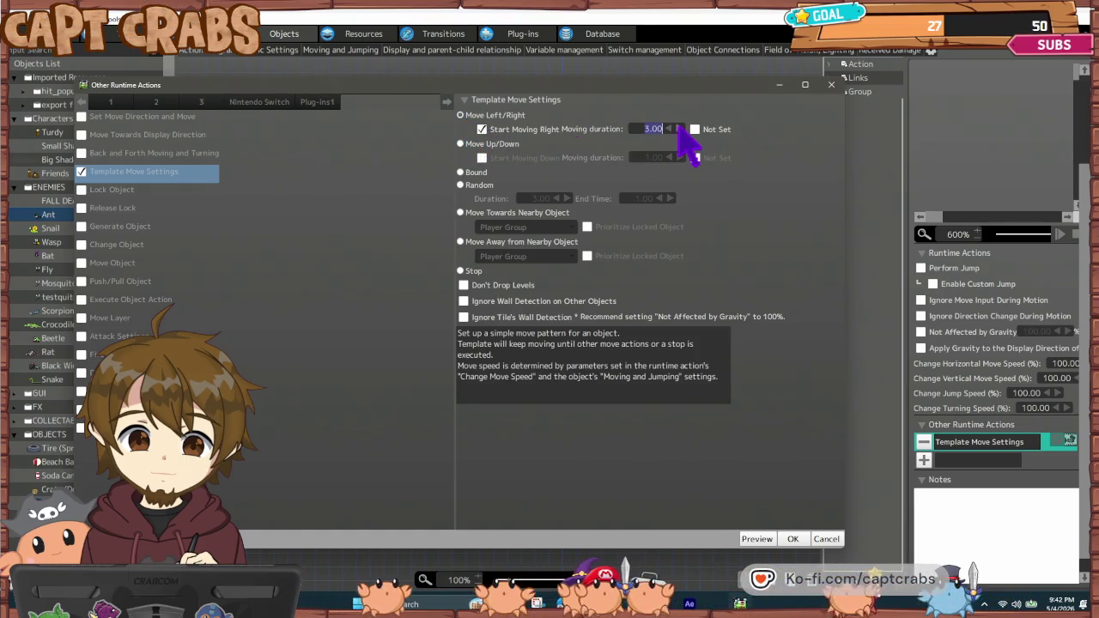
left_click(792, 540)
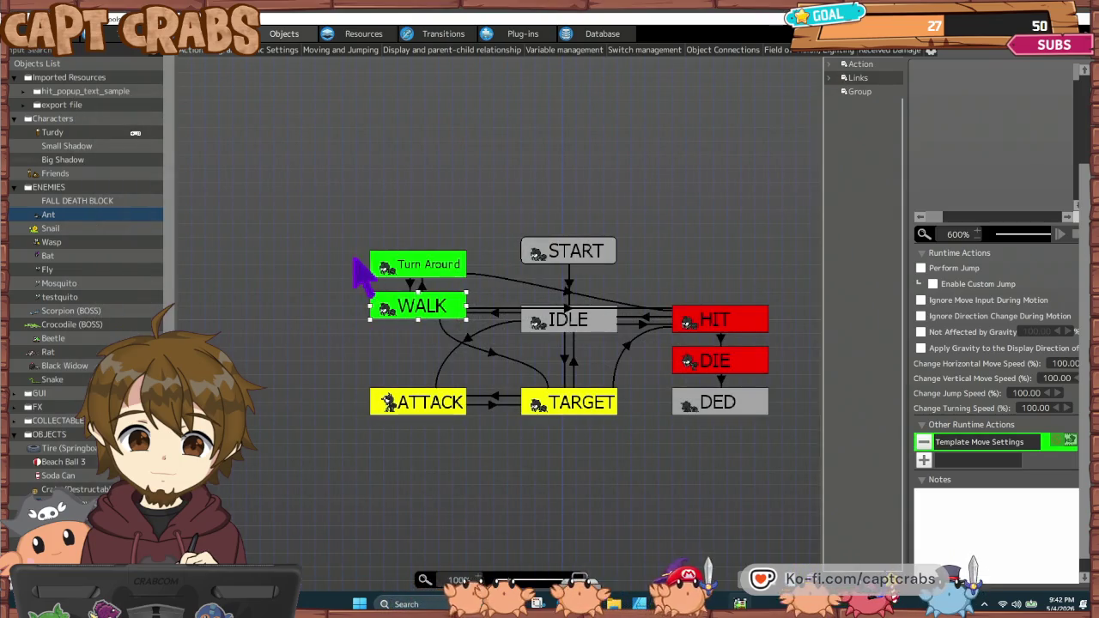
left_click(421, 264)
key("Delete")
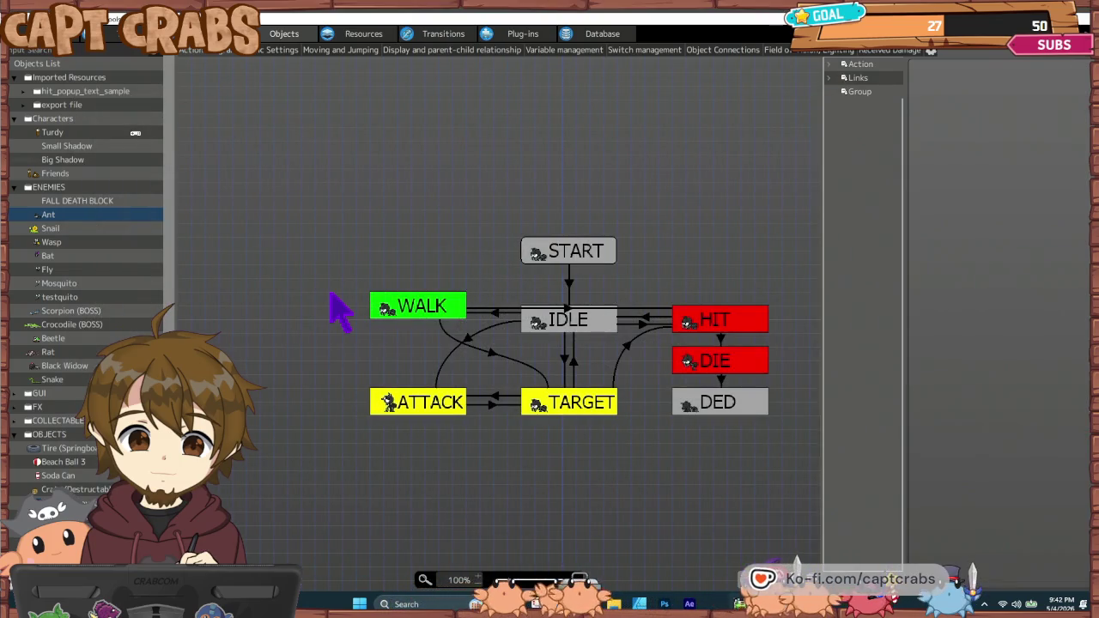
- Confirm WALK's left/right movement at 5.00 seconds and save the project
left_click(393, 314)
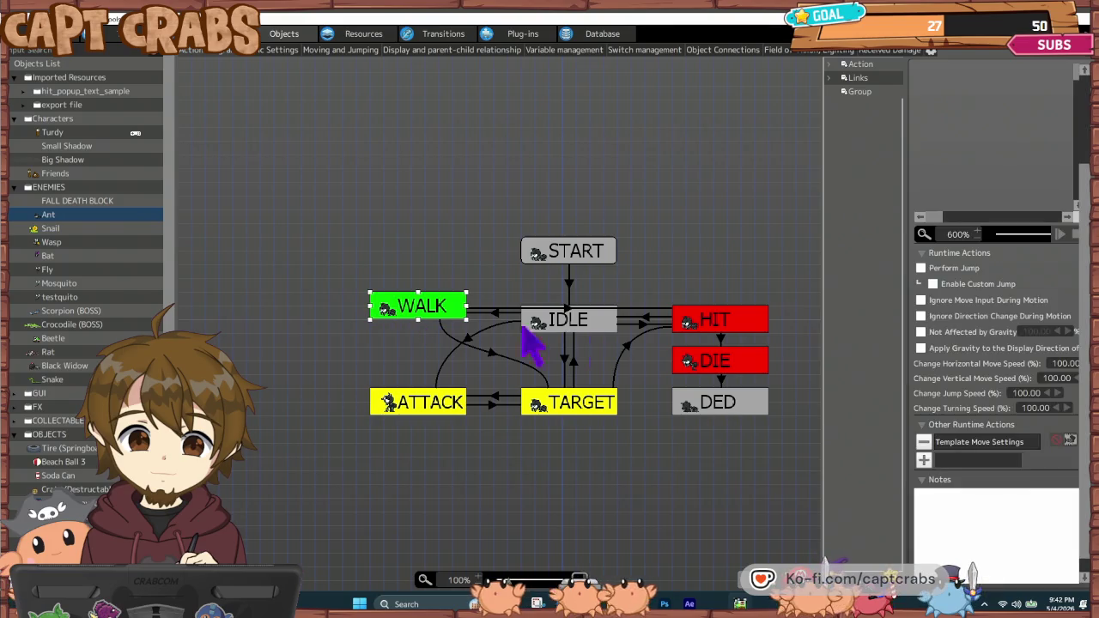
double_click(959, 442)
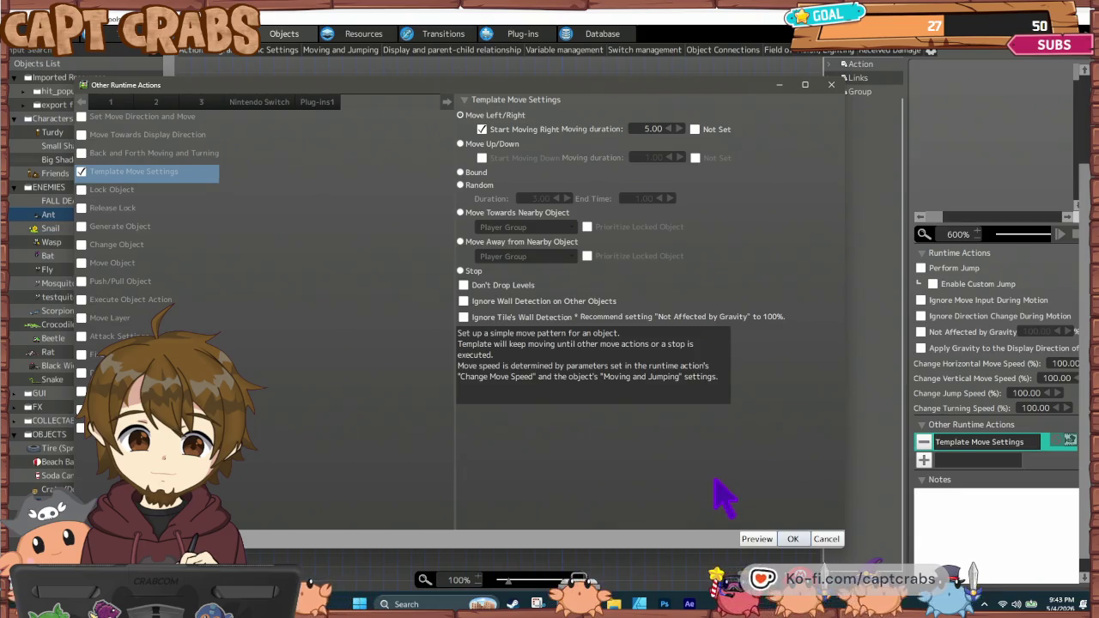
left_click(791, 540)
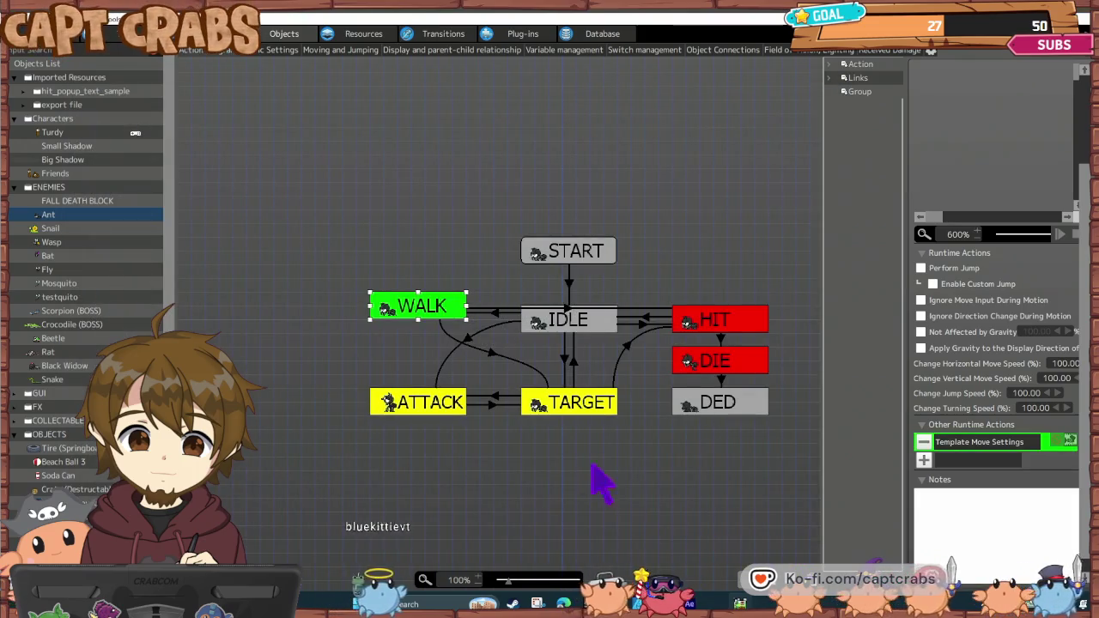
left_click(425, 359)
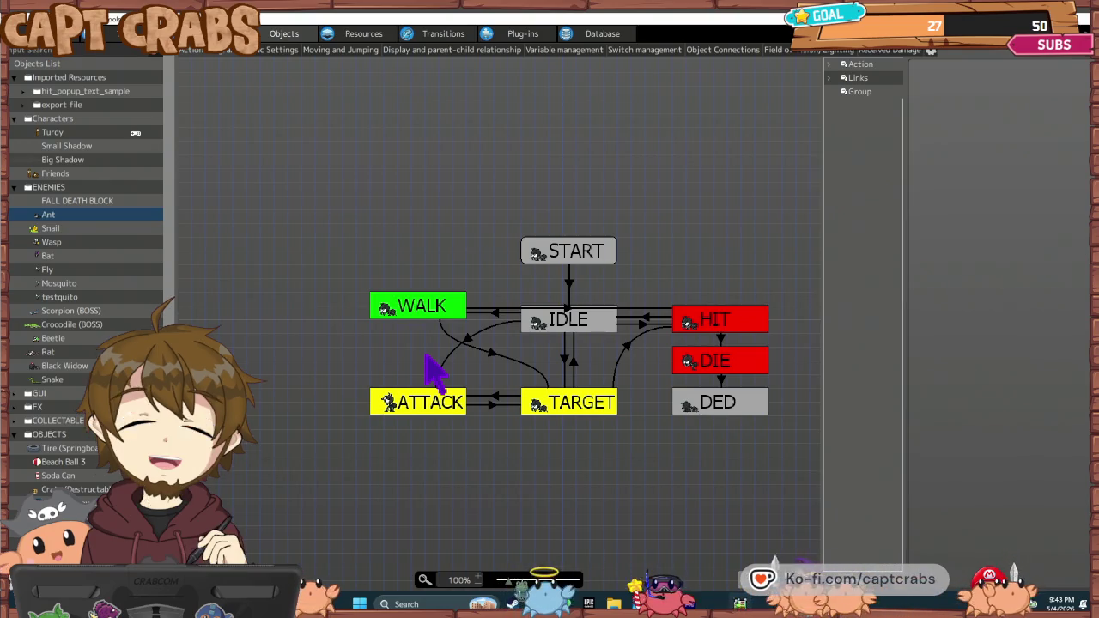
key("ctrl+s")
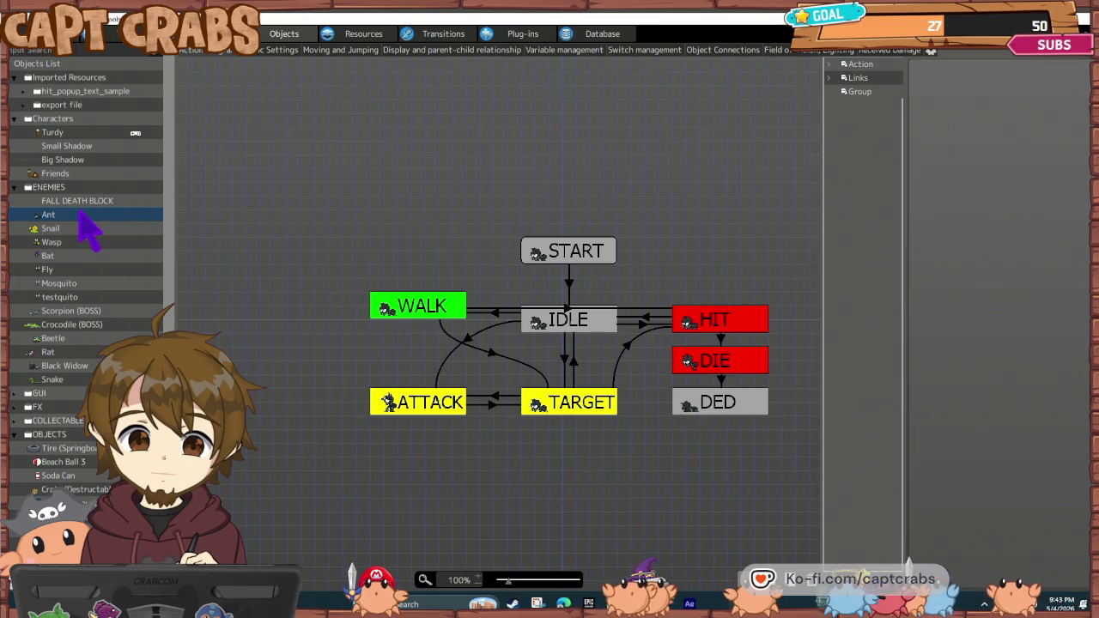
- Select Turdy and view his Basic Settings: HP, attack and received damage rate
left_click(76, 133)
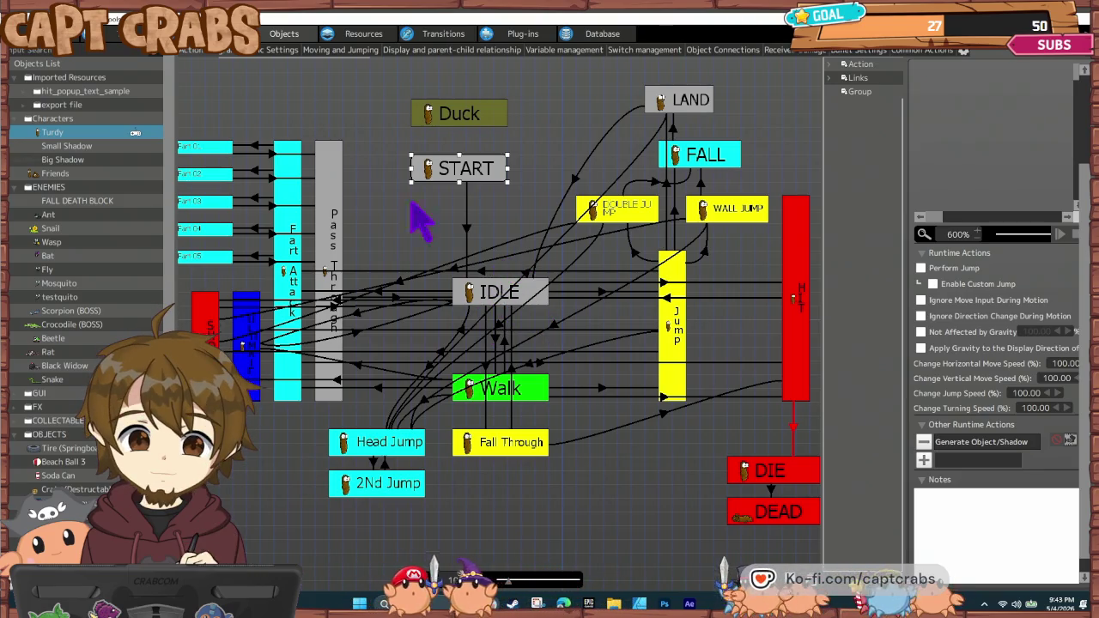
left_click(276, 49)
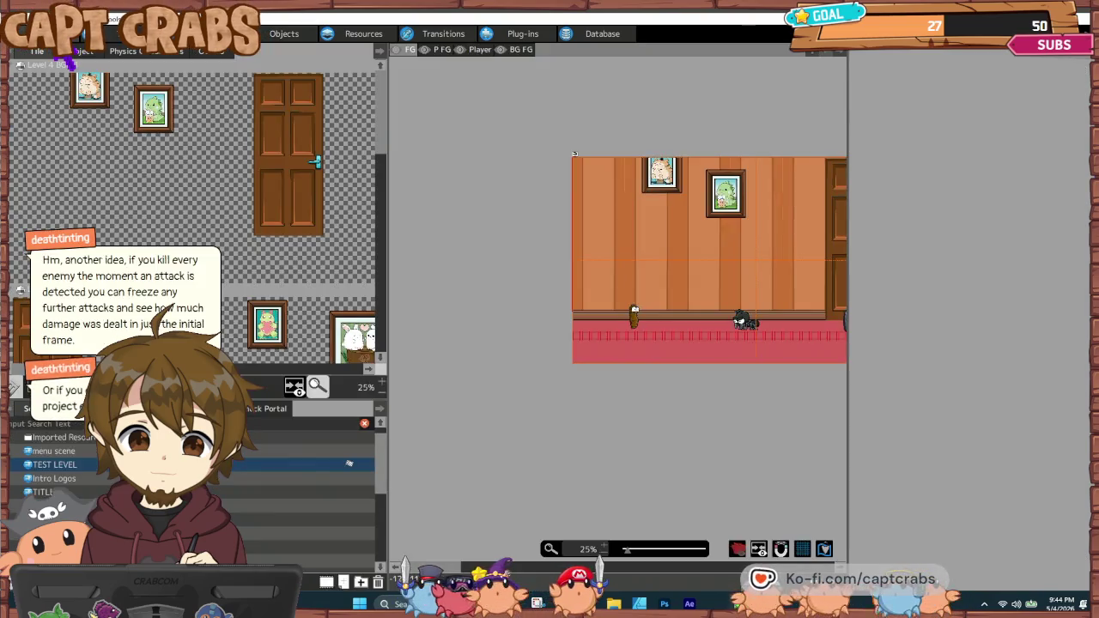
- Add a Destroy Object action to the Ant's HIT state after its existing actions
left_click(276, 32)
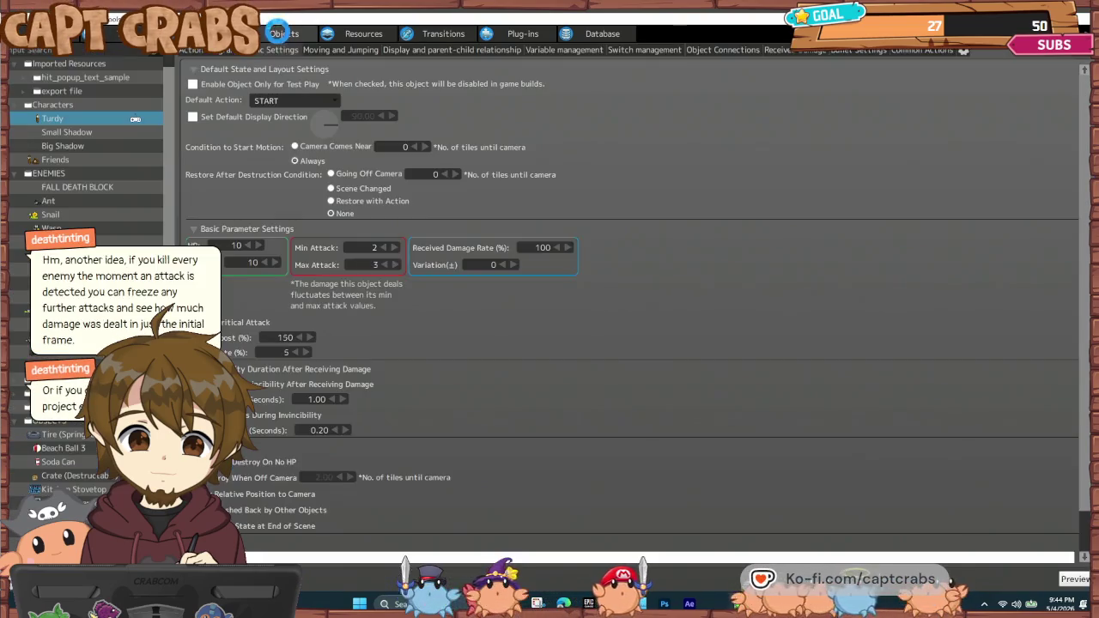
left_click(80, 200)
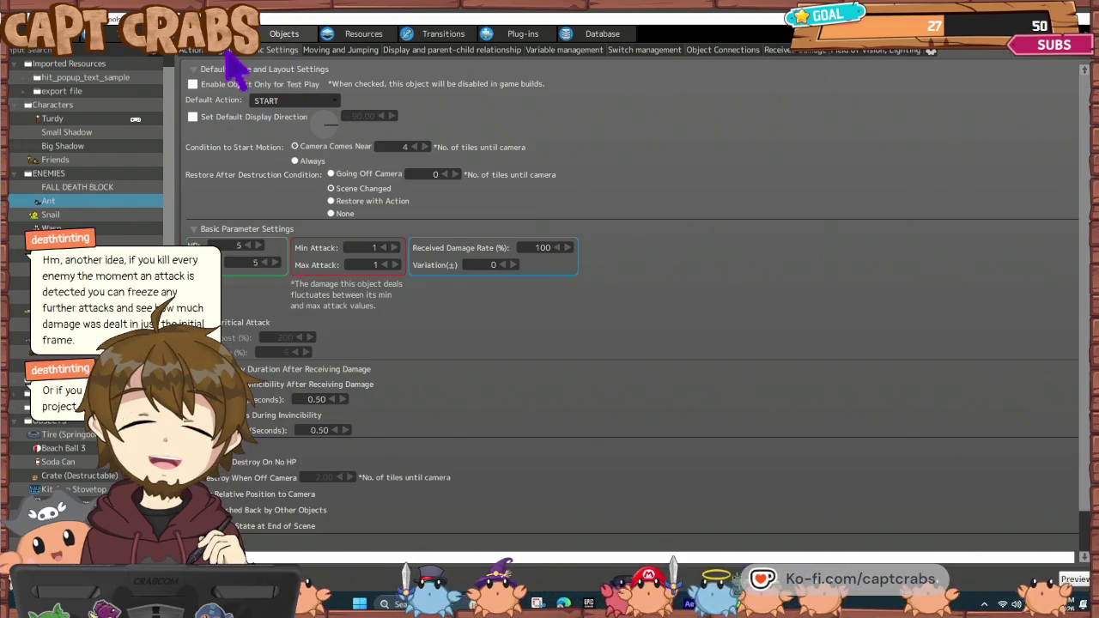
left_click(229, 52)
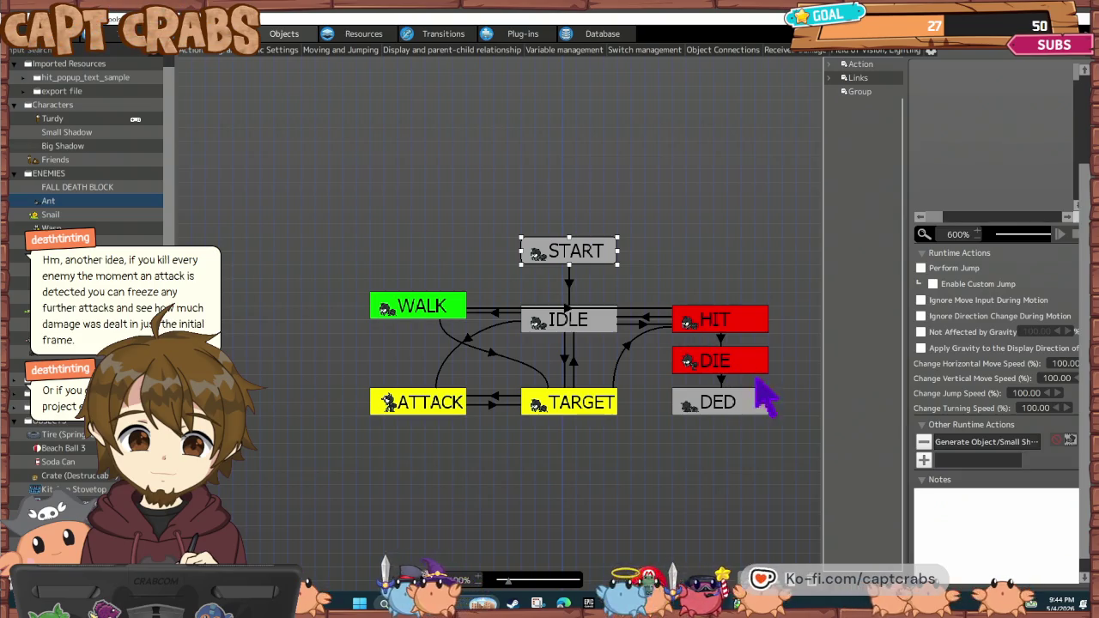
left_click(713, 322)
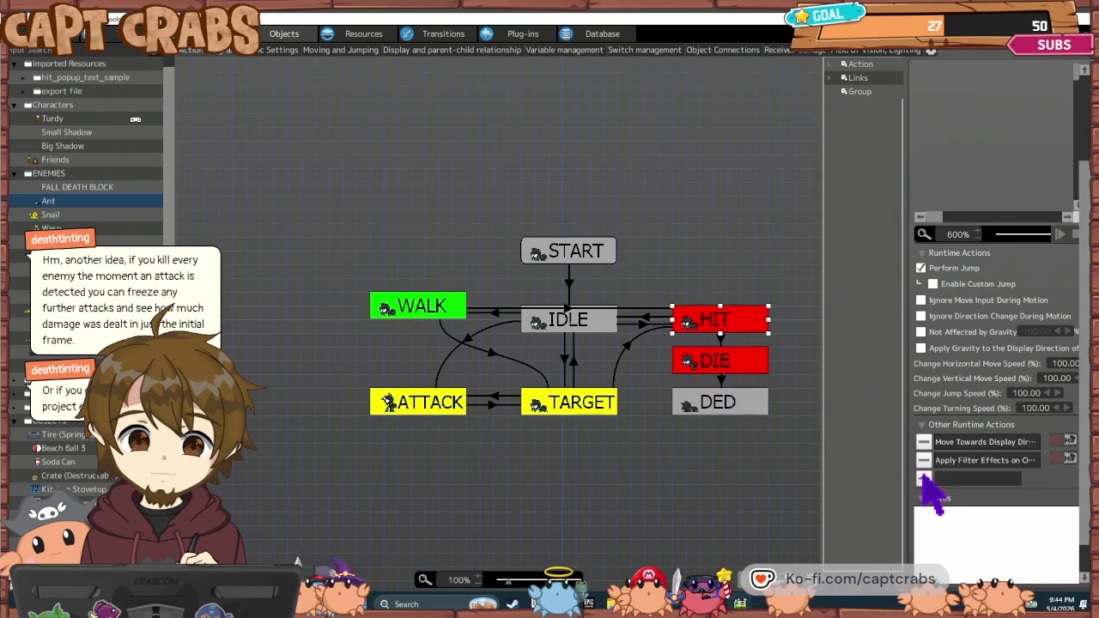
left_click(924, 479)
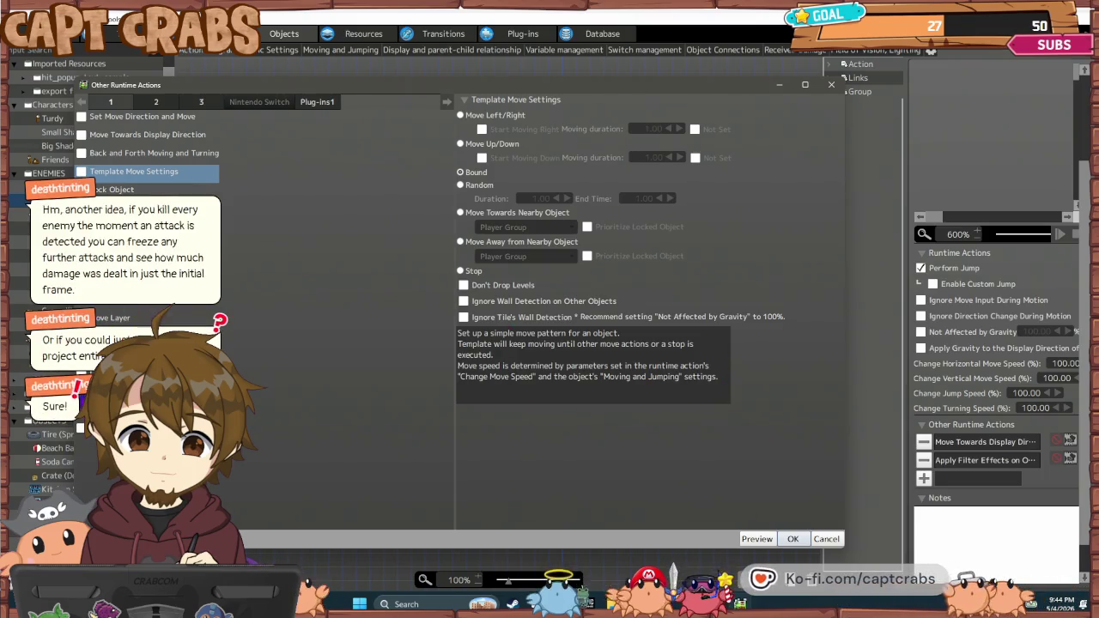
left_click(120, 225)
left_click(793, 538)
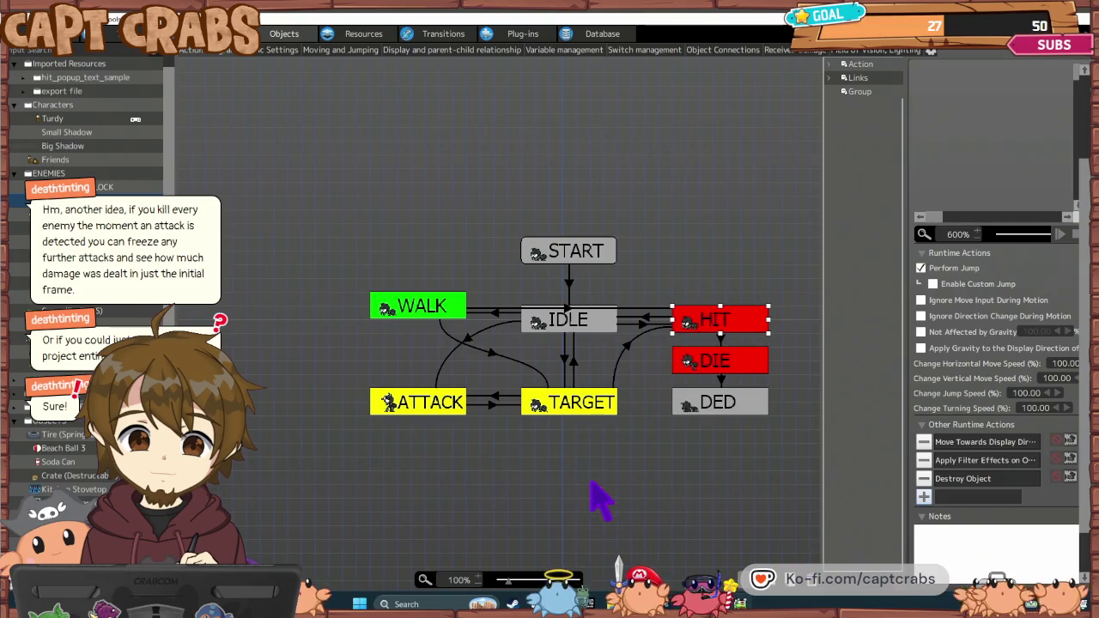
left_click(599, 486)
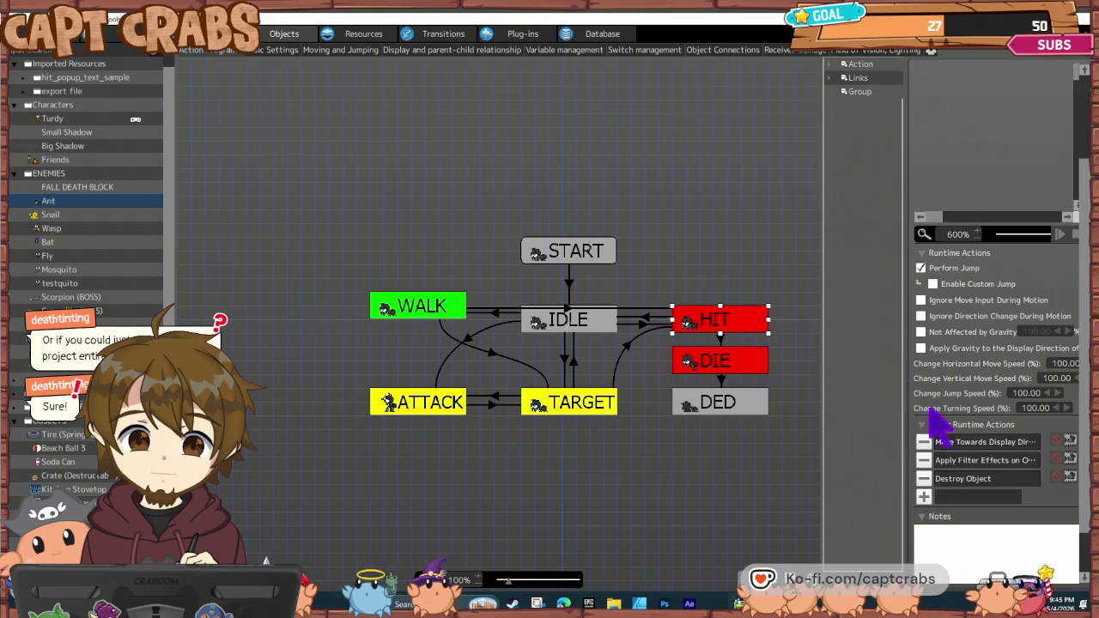
left_click(427, 410)
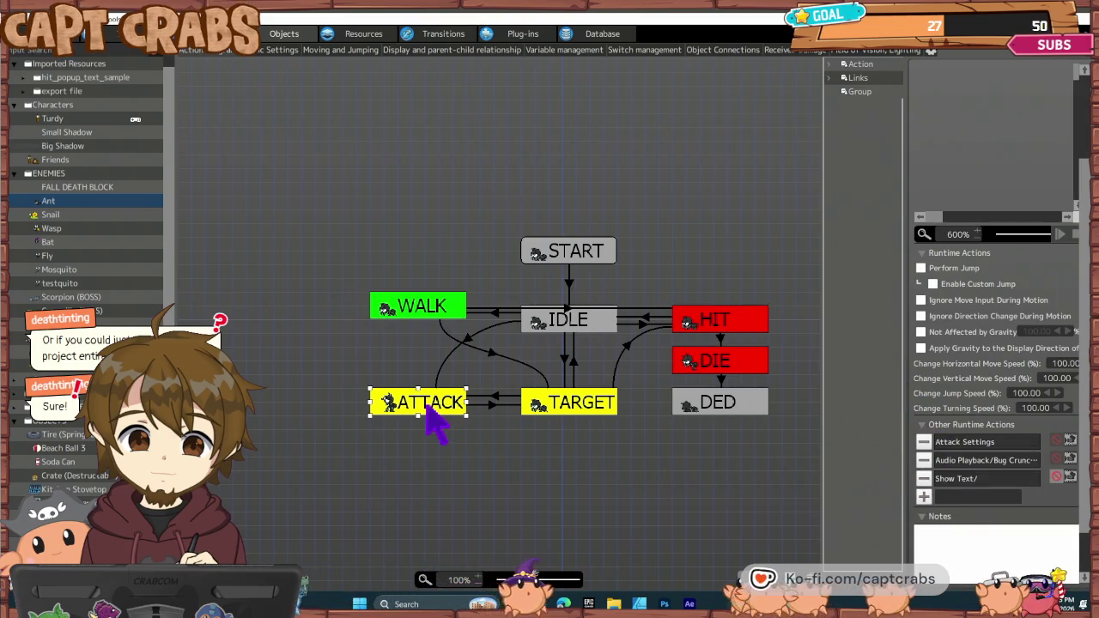
- Add a Destroy Object runtime action to the Ant's ATTACK state, then launch a test play
left_click(924, 497)
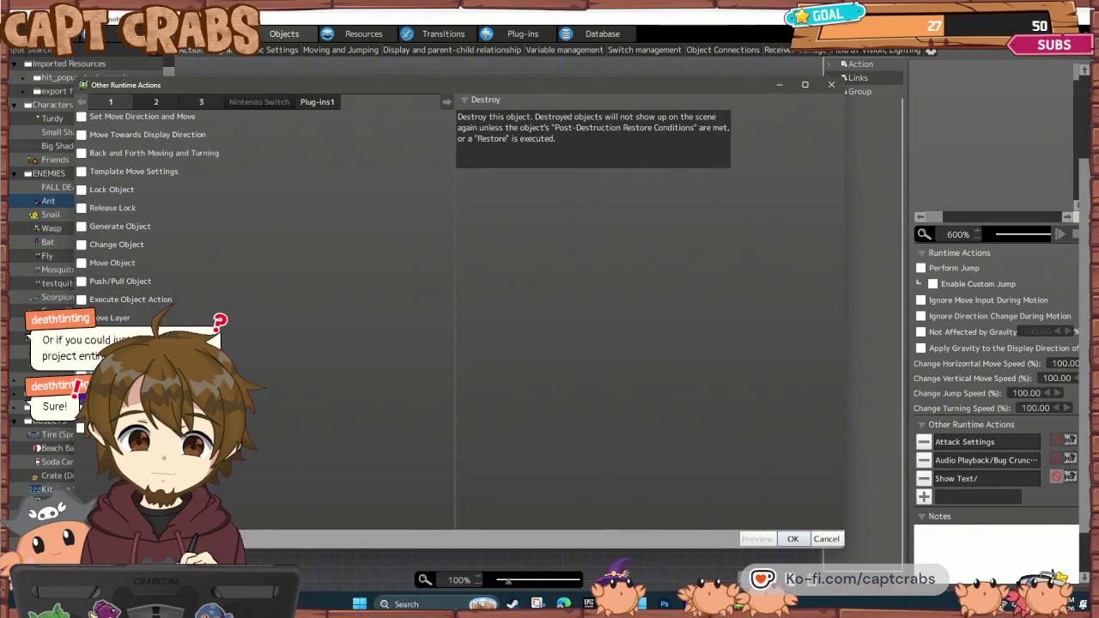
left_click(826, 539)
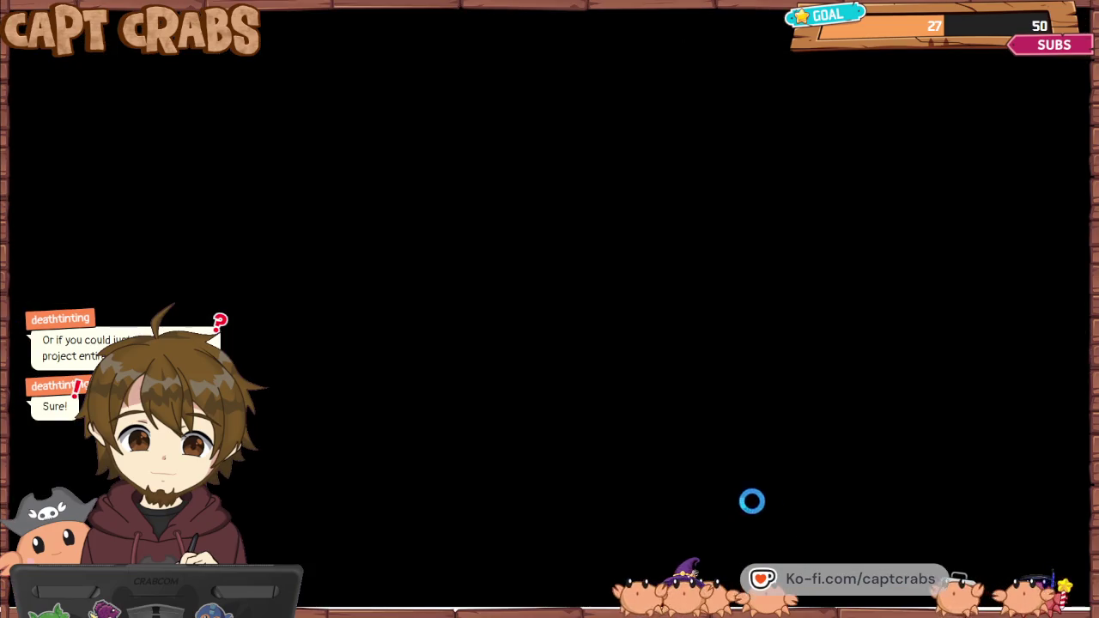
key("Escape")
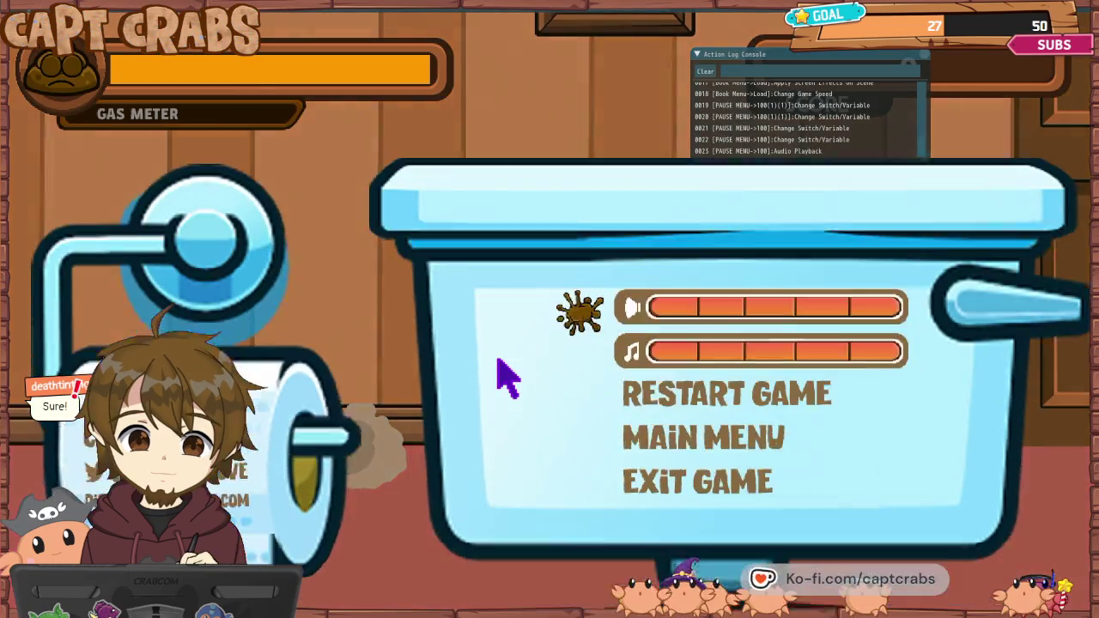
key("Down")
key("Down")
key("Down")
key("Return")
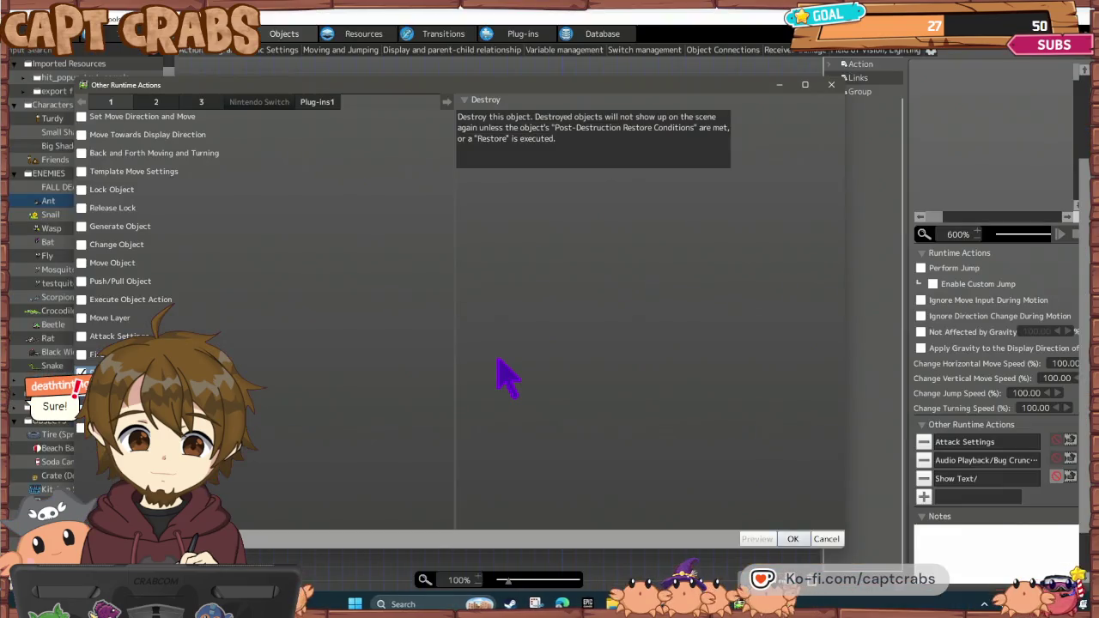
left_click(793, 539)
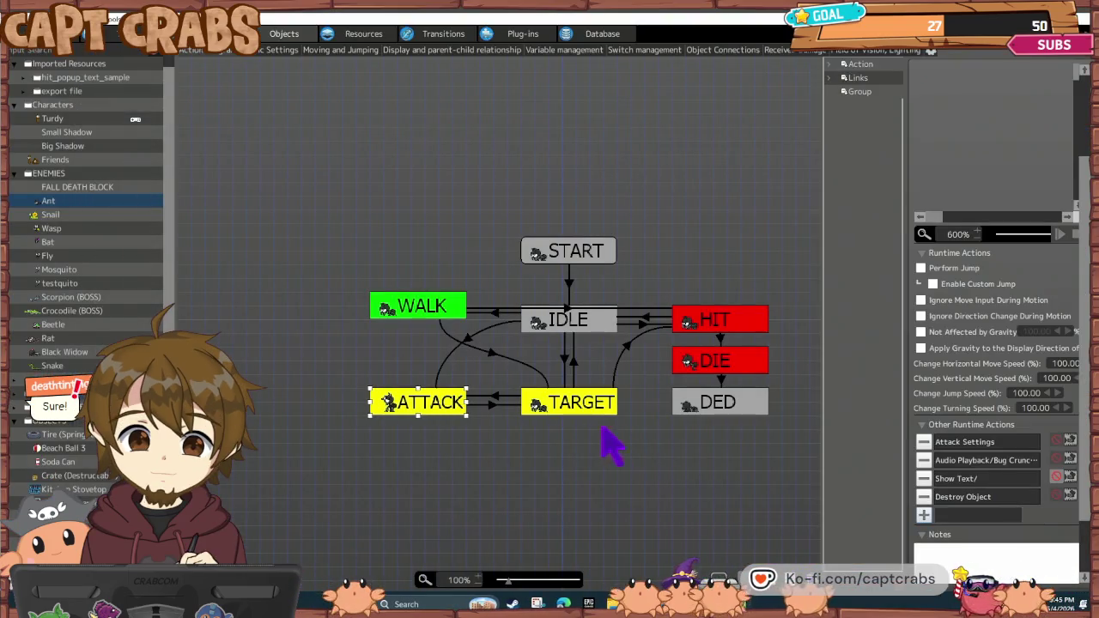
left_click(534, 455)
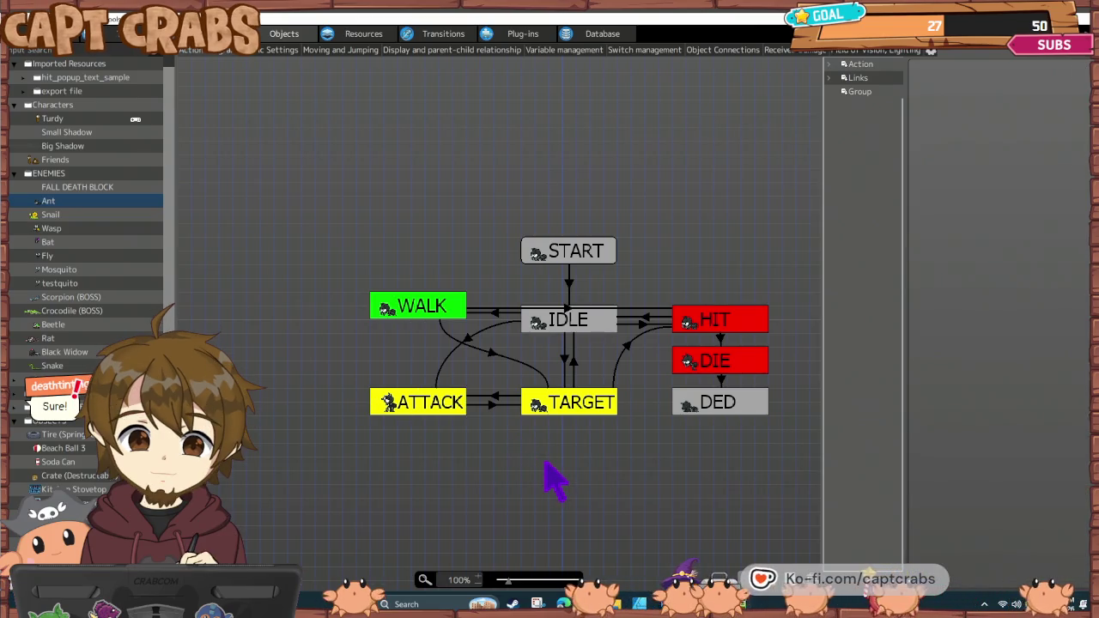
key("ctrl+s")
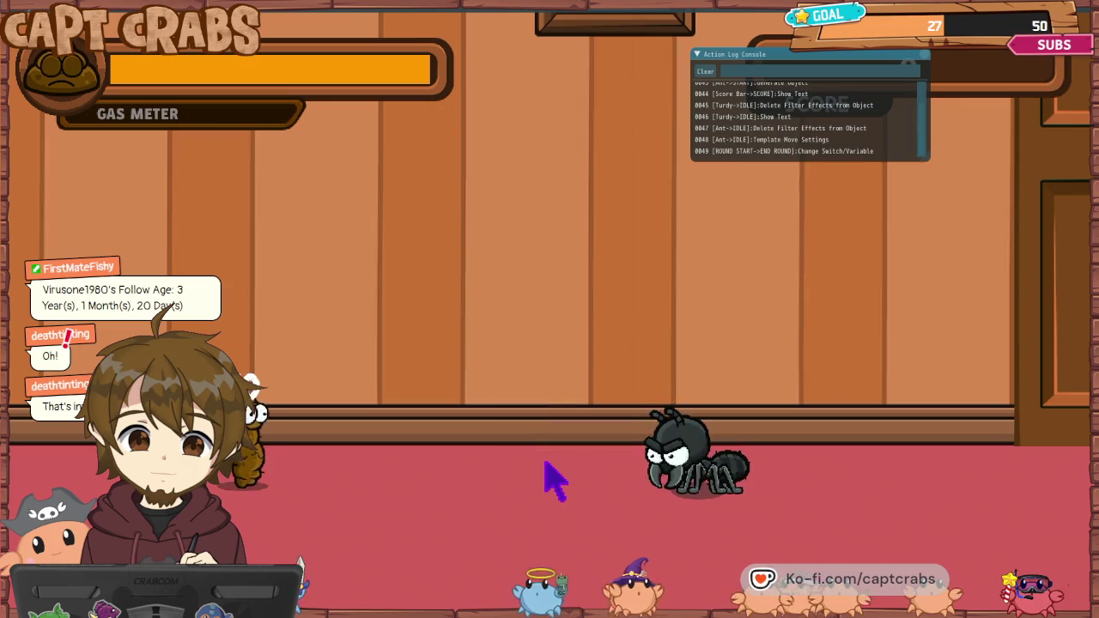
key("Escape")
key("Down")
key("Down")
key("Down")
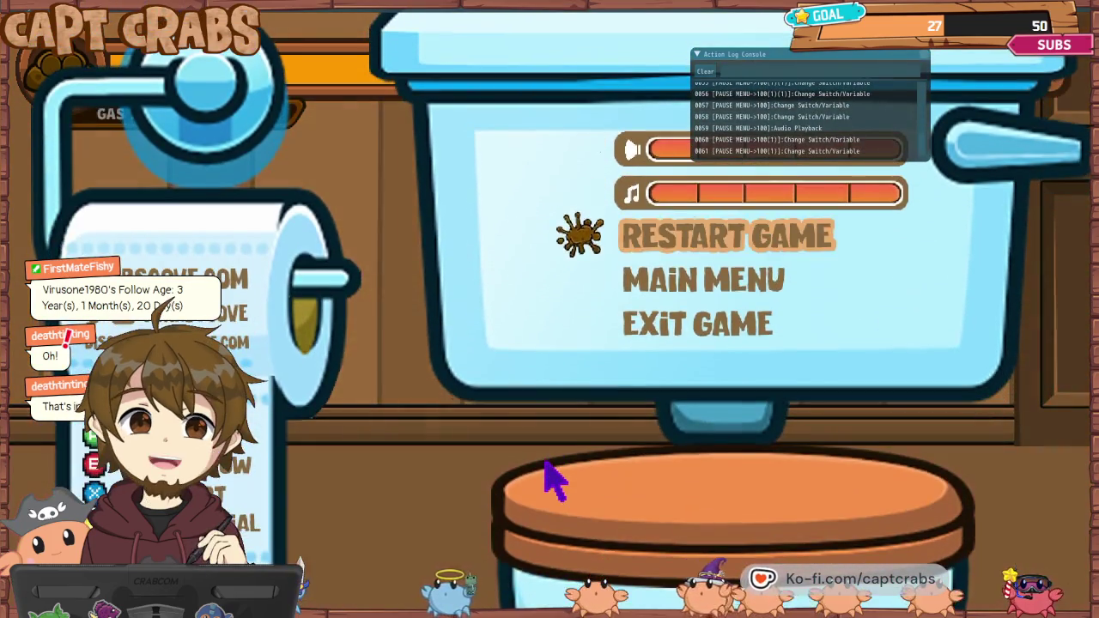
key("Return")
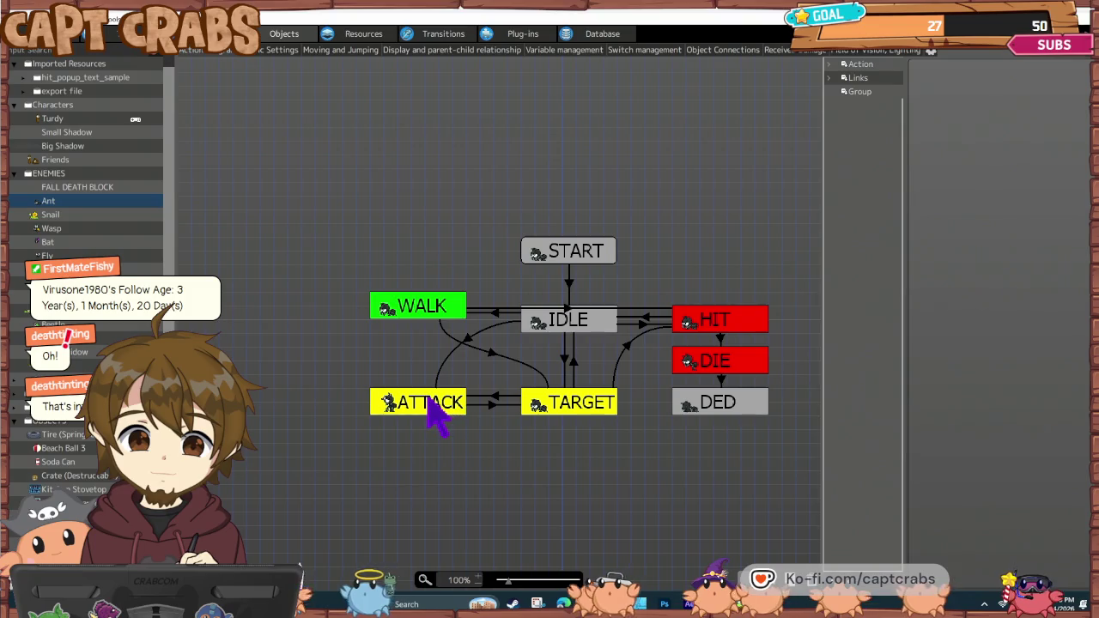
- Add a 0.2-second Wait runtime action to the Ant's ATTACK state and start a test play
left_click(428, 404)
left_click(925, 515)
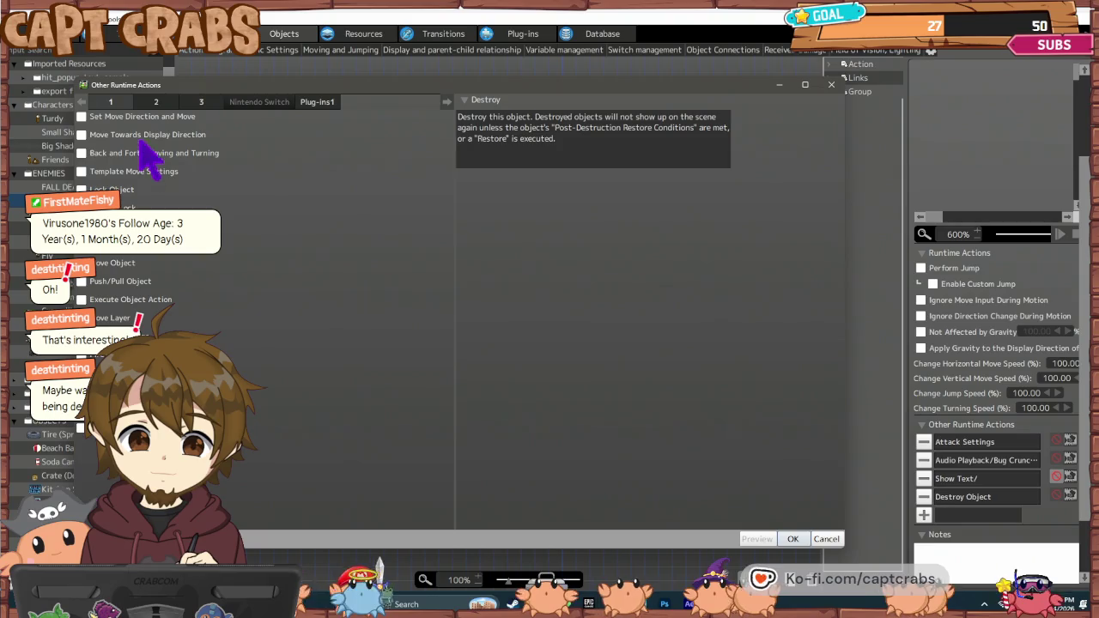
left_click(157, 103)
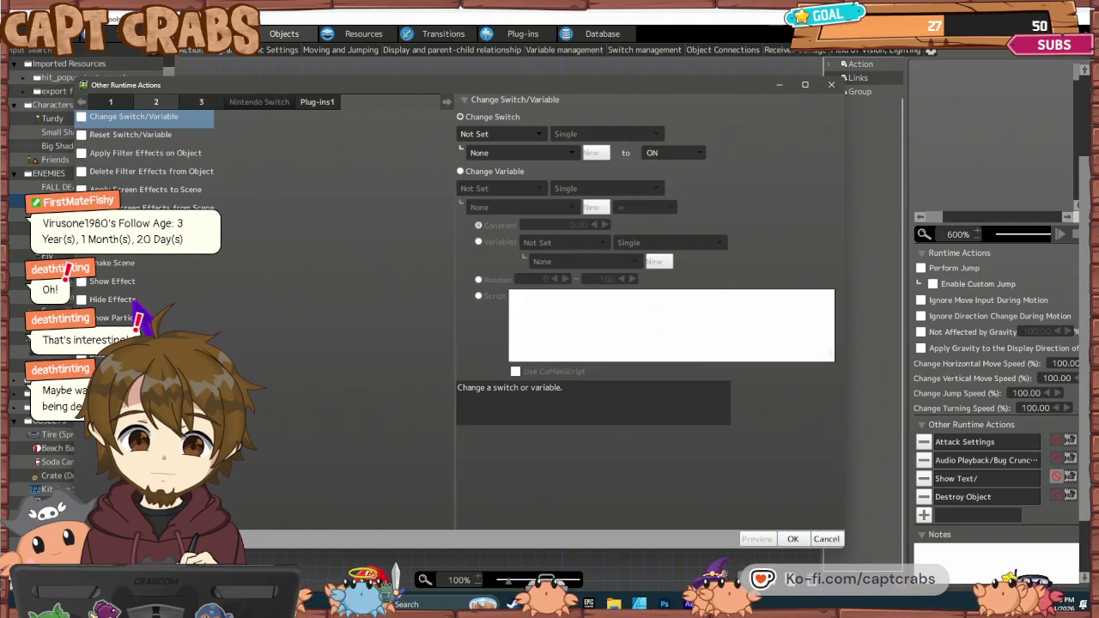
left_click(211, 103)
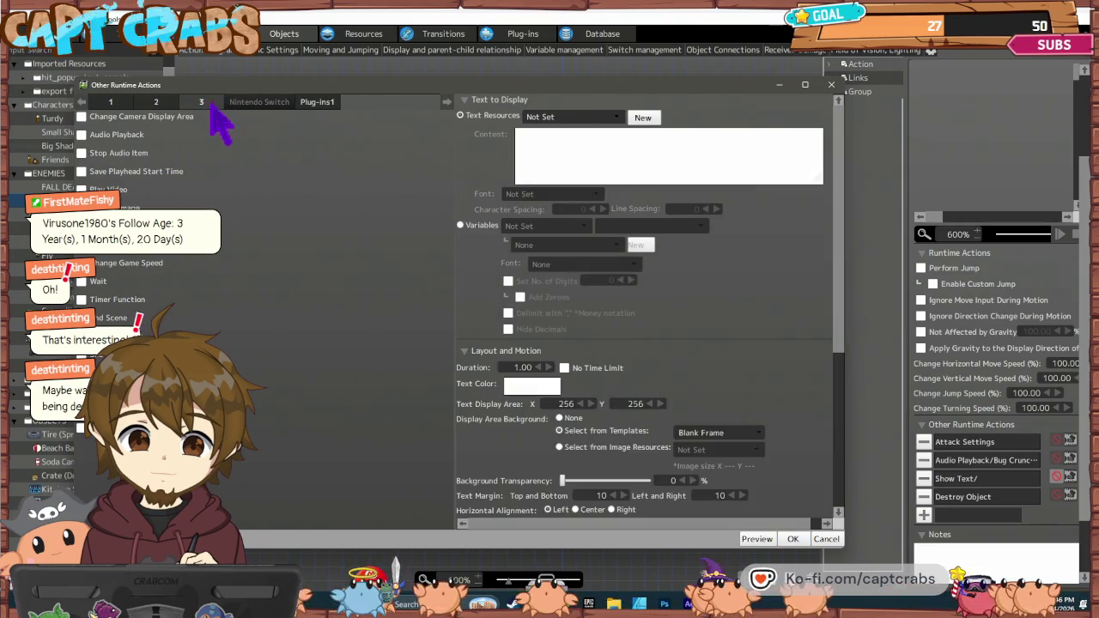
left_click(97, 284)
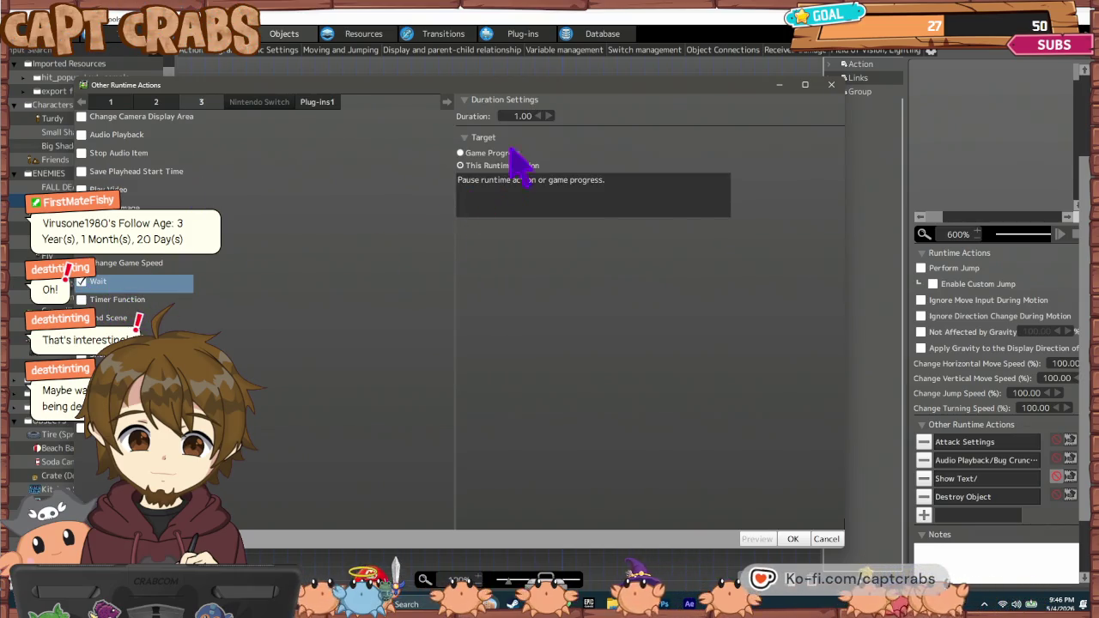
double_click(522, 116)
type("0.2")
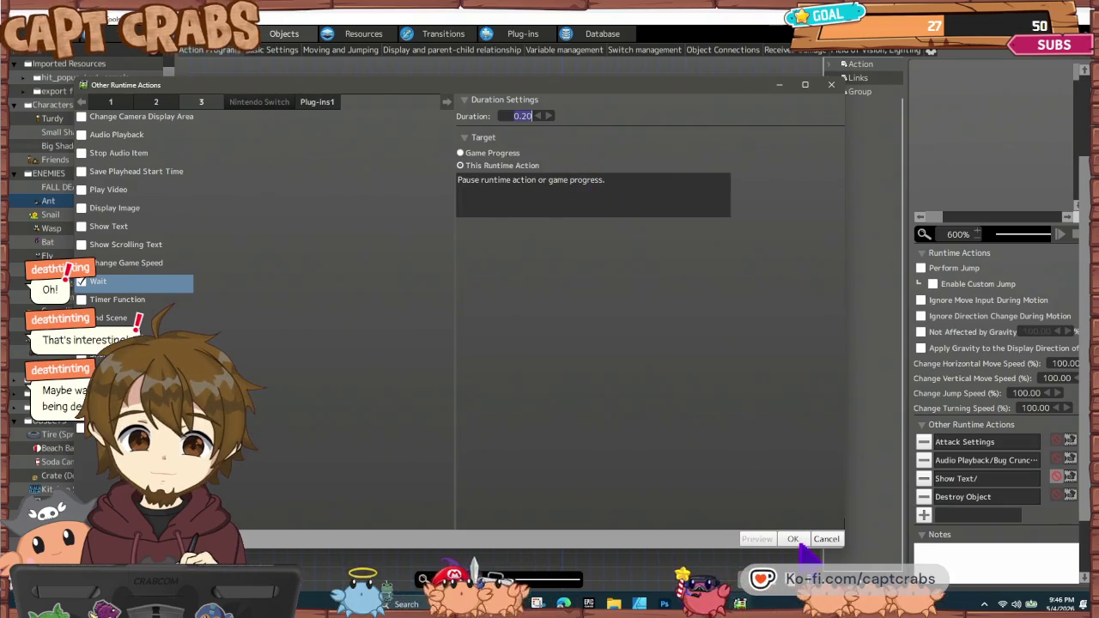
left_click(793, 538)
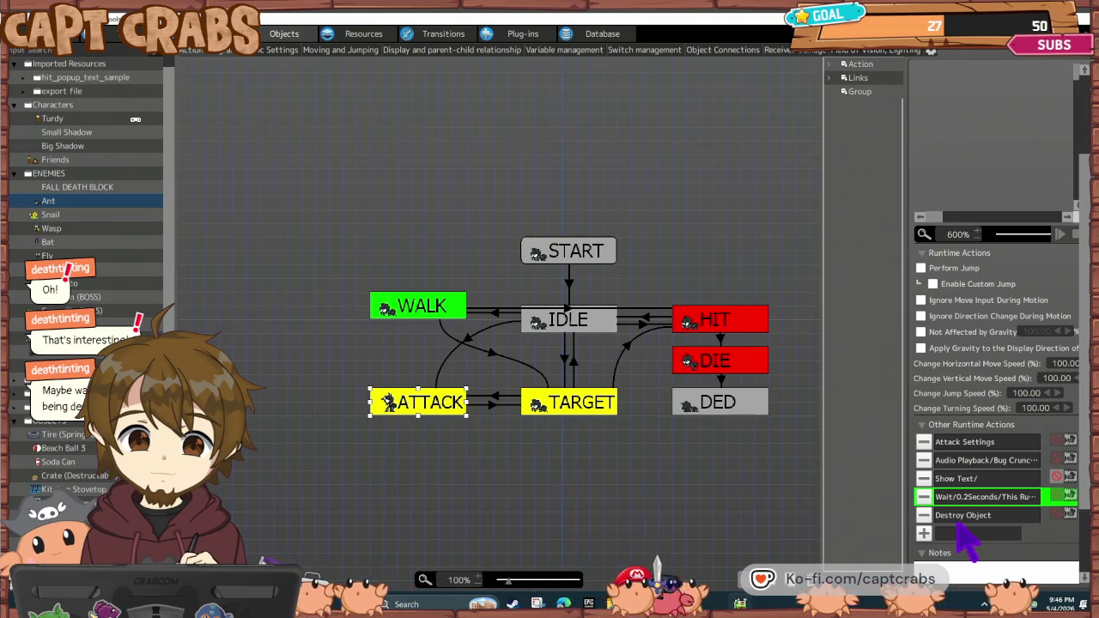
left_click(959, 527)
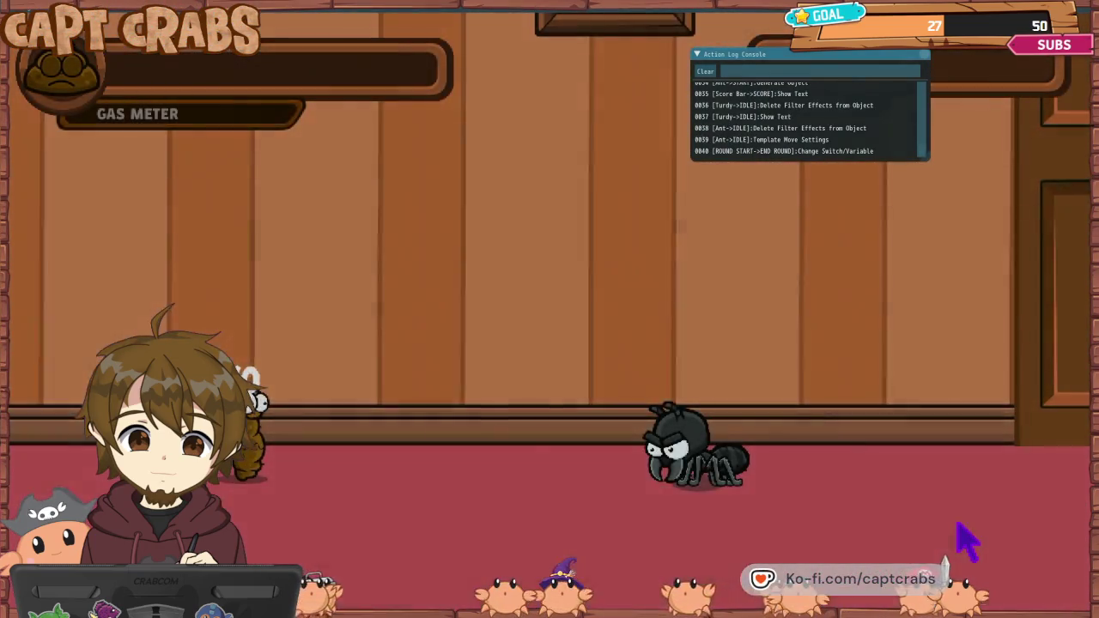
- Quit the running test play back to the editor through the pause menu
key("Escape")
key("Down")
key("Down")
key("Down")
key("Return")
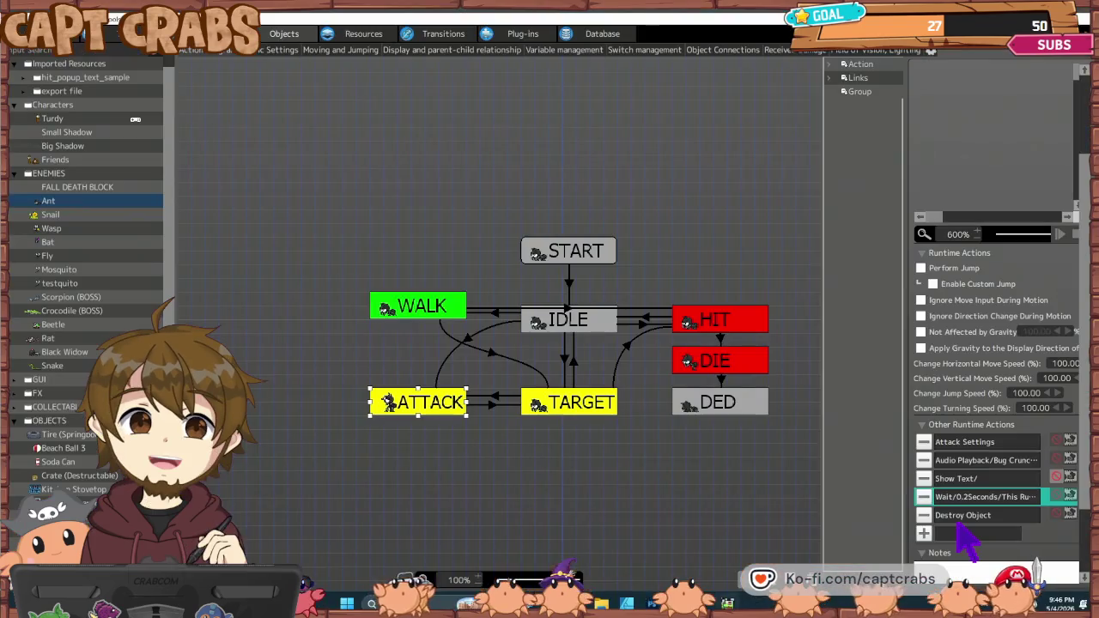
- Change the ATTACK state's Wait duration to 0.02 seconds and start another test play
left_click(1070, 497)
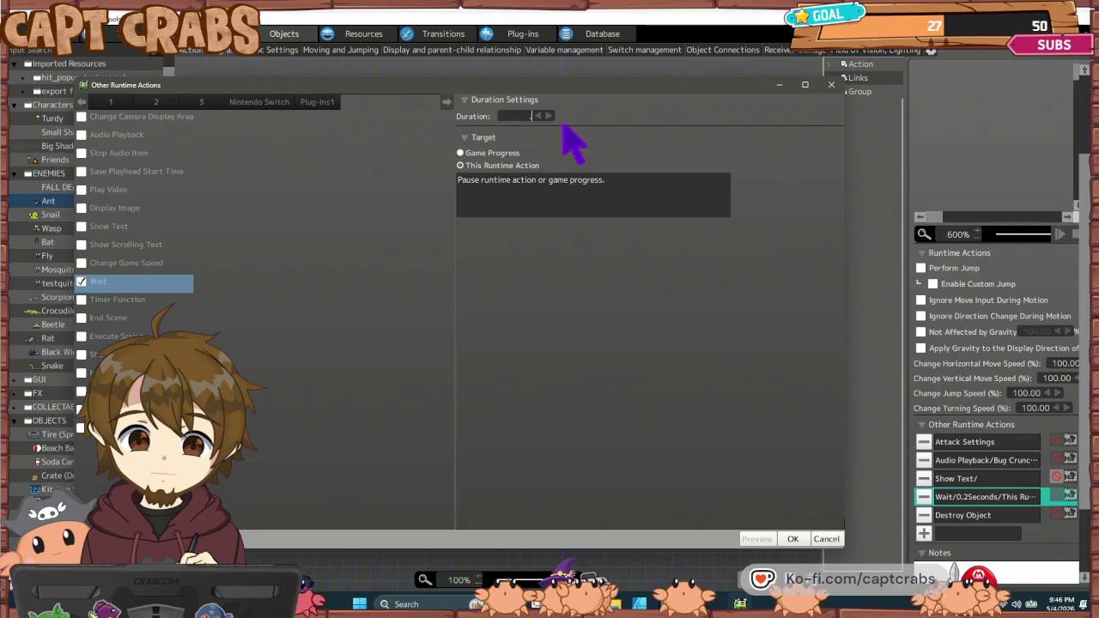
left_click(792, 539)
left_click(649, 470)
double_click(651, 462)
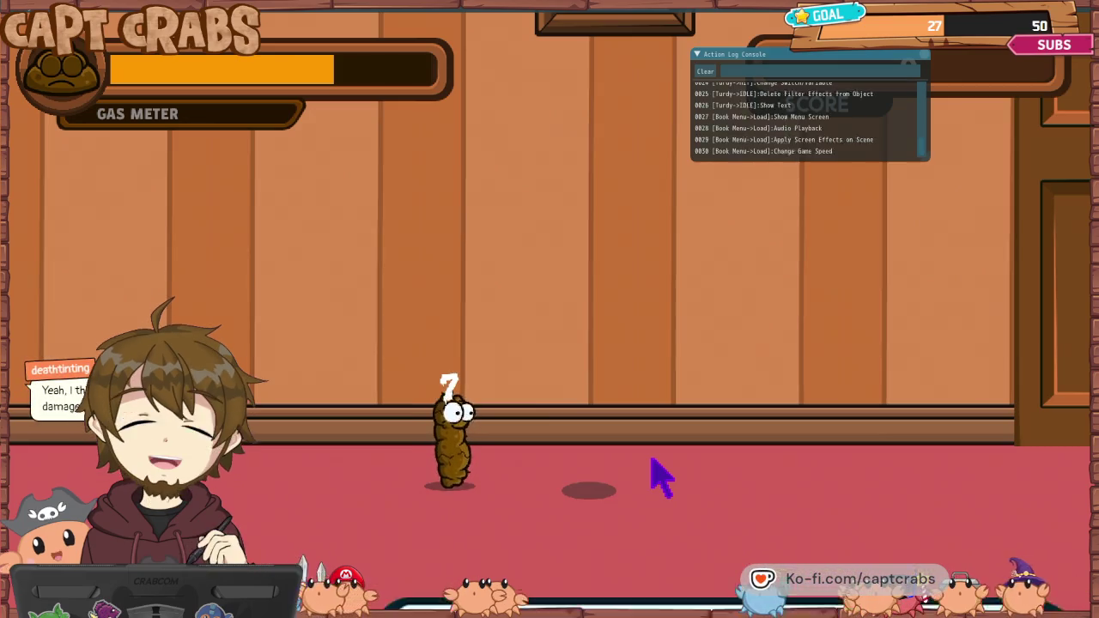
key("Escape")
key("Down")
key("Down")
key("Down")
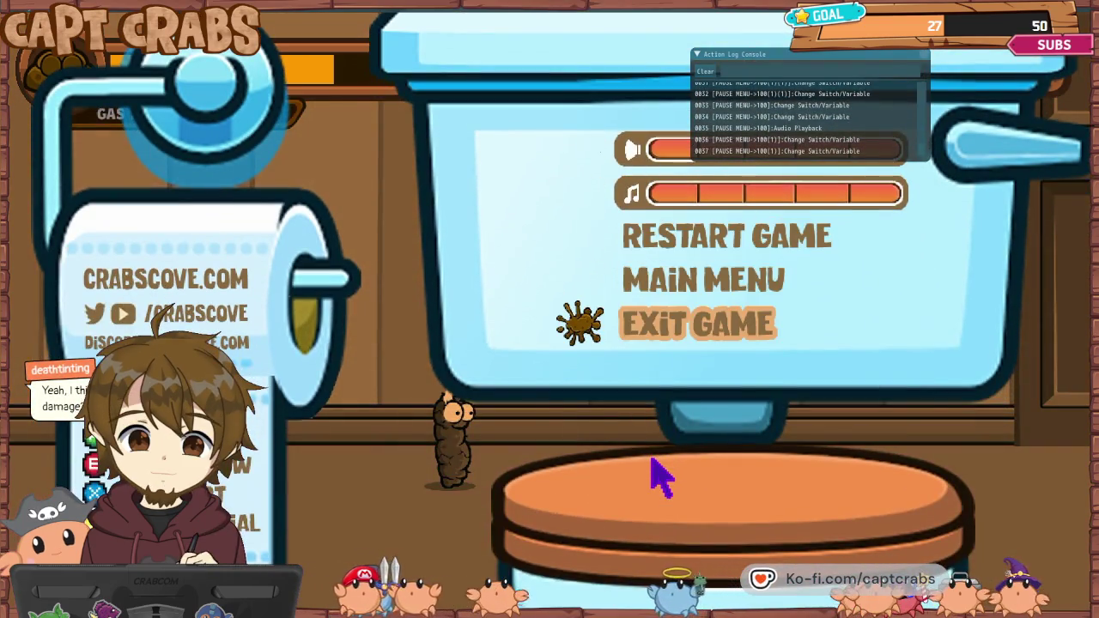
key("Return")
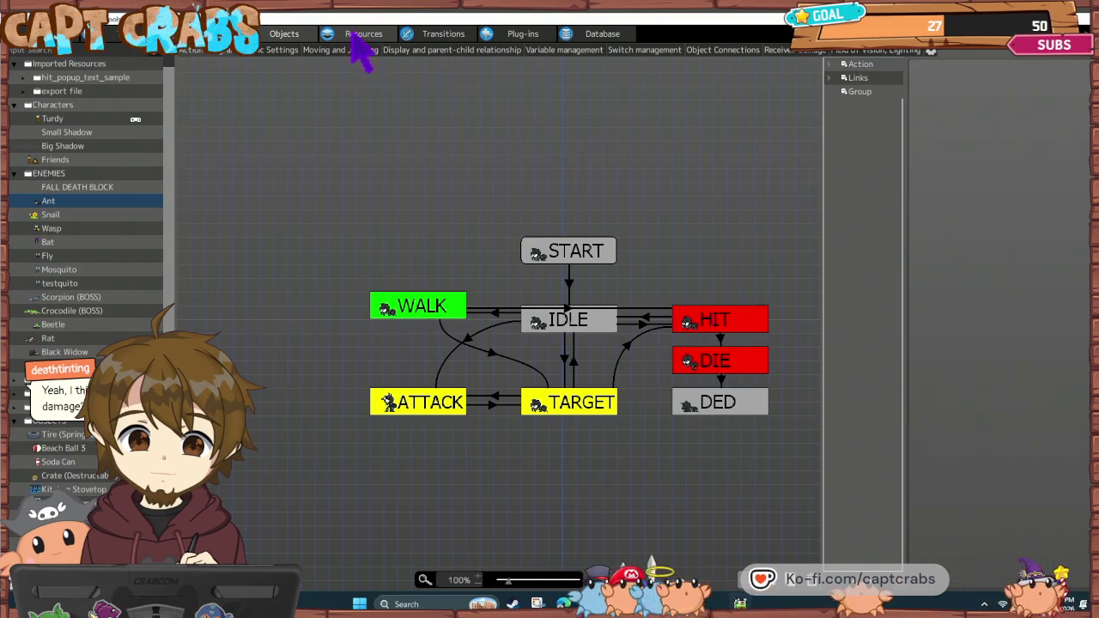
- Compare Turdy's basic parameter settings with the Ant's basic settings
left_click(90, 119)
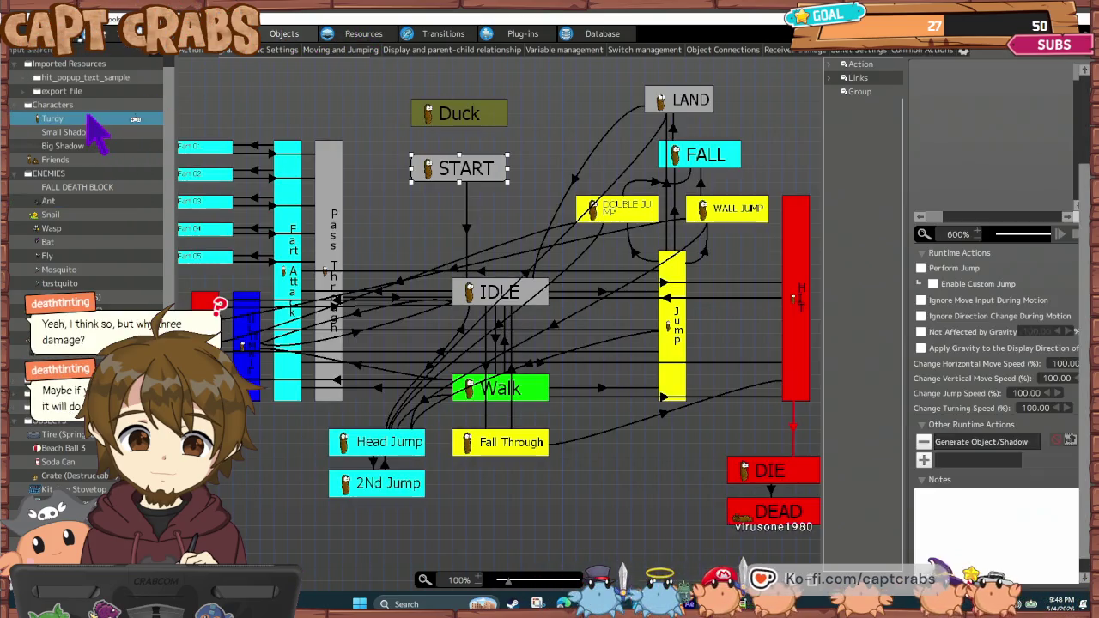
left_click(280, 49)
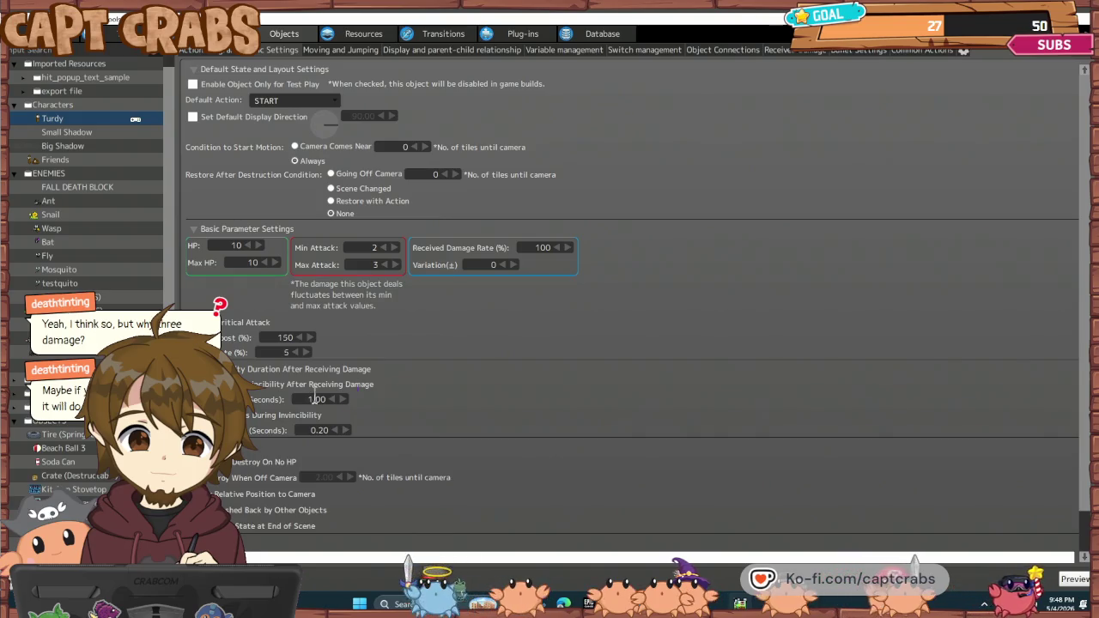
left_click(89, 200)
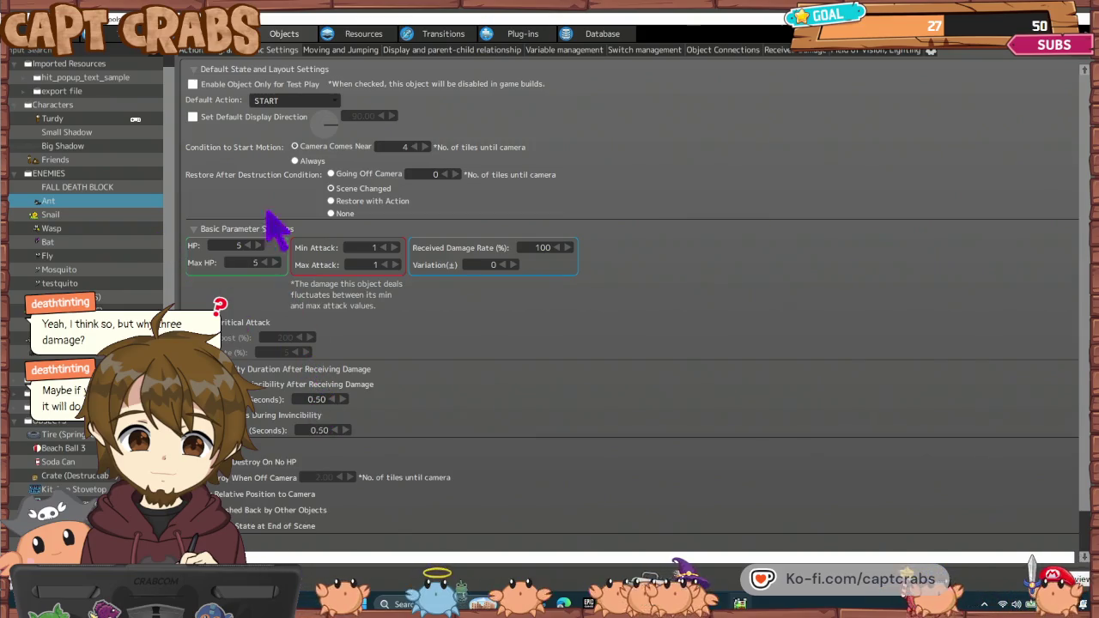
- Set the Ant's ATTACK Wait duration to 0.01 seconds and launch a test play with F5
left_click(212, 52)
left_click(418, 398)
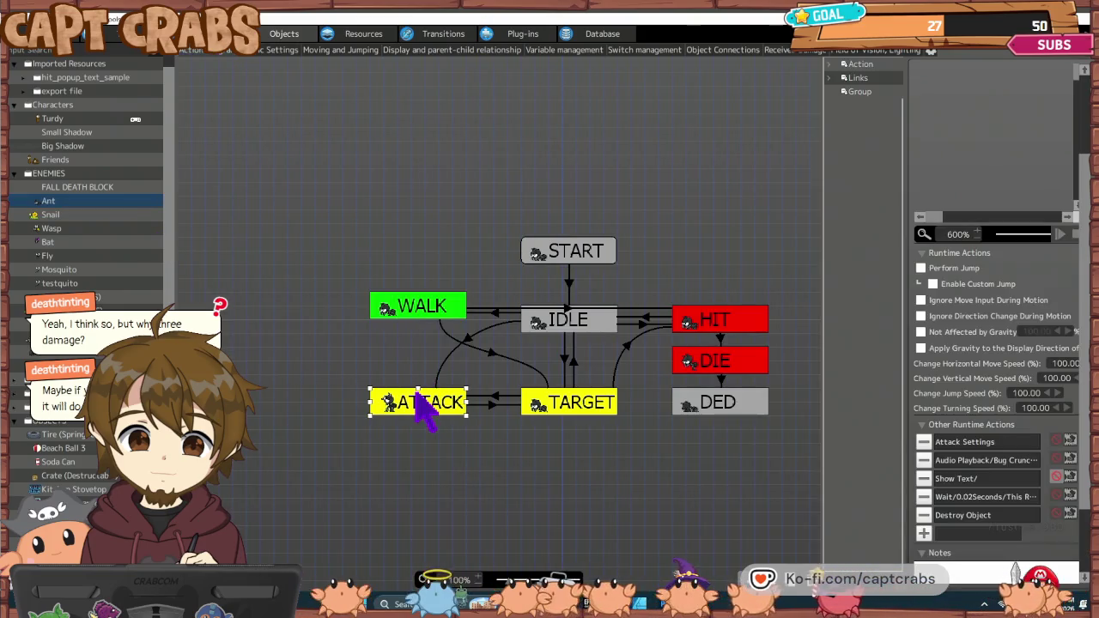
double_click(988, 498)
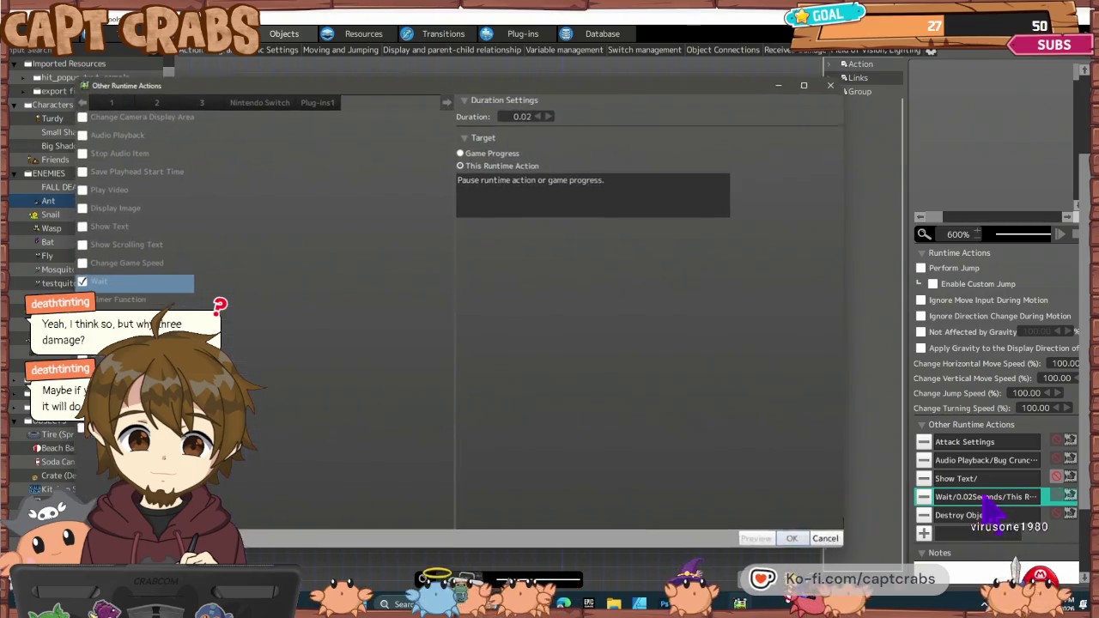
double_click(526, 117)
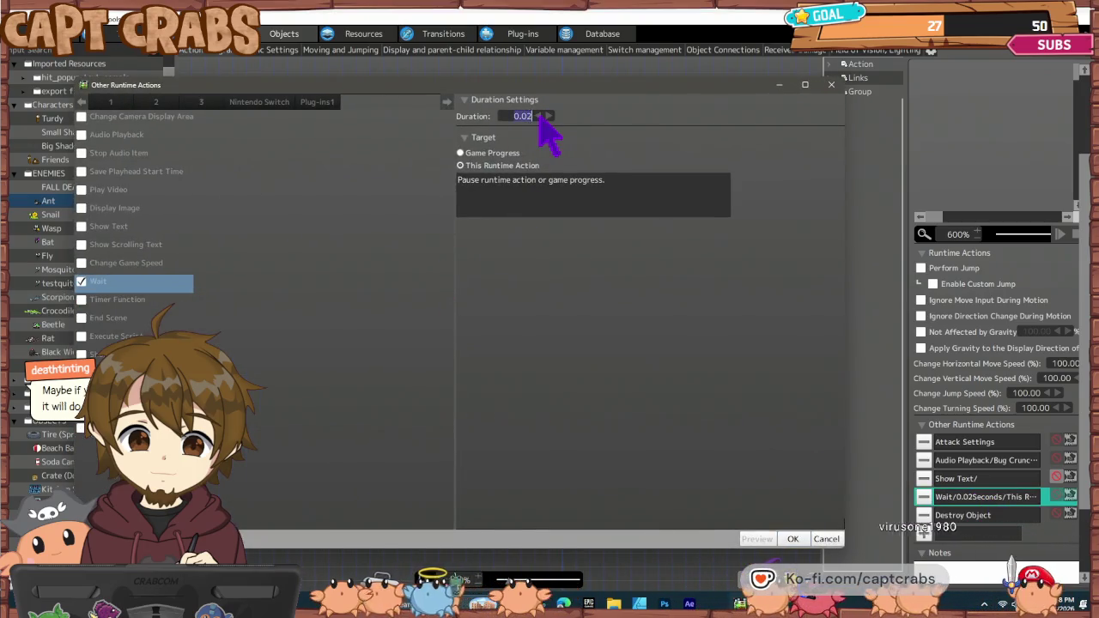
left_click(537, 117)
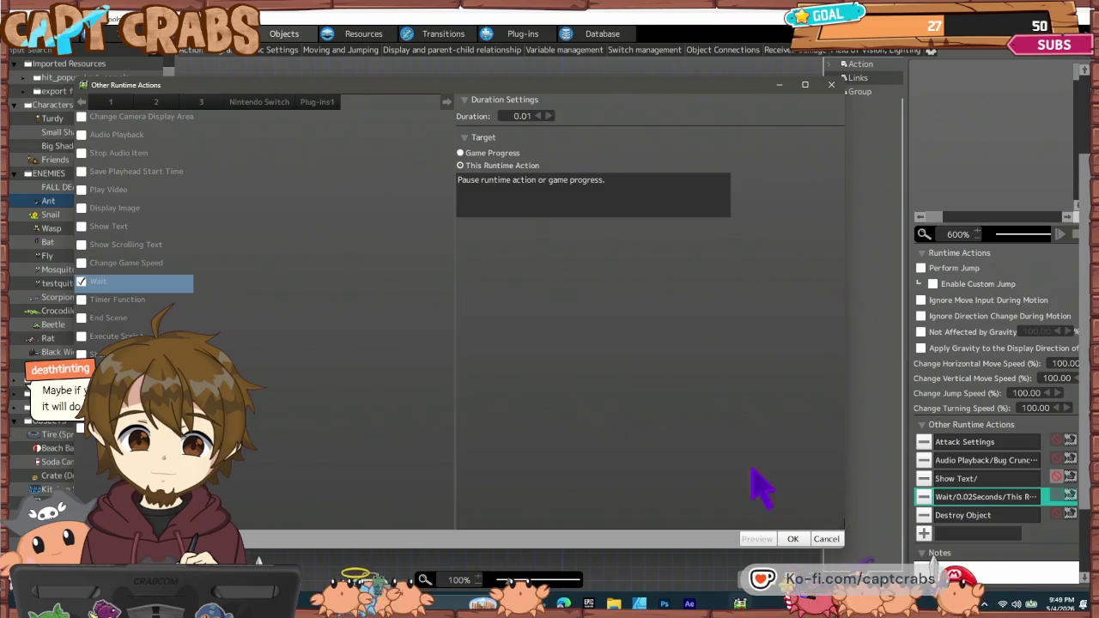
left_click(795, 540)
left_click(663, 475)
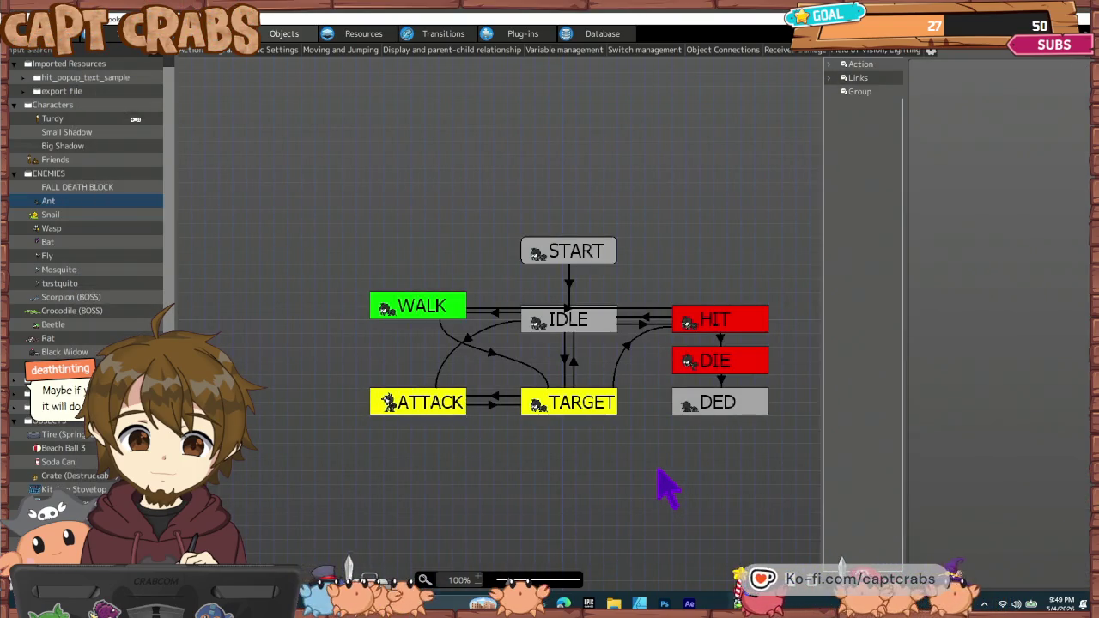
key("F5")
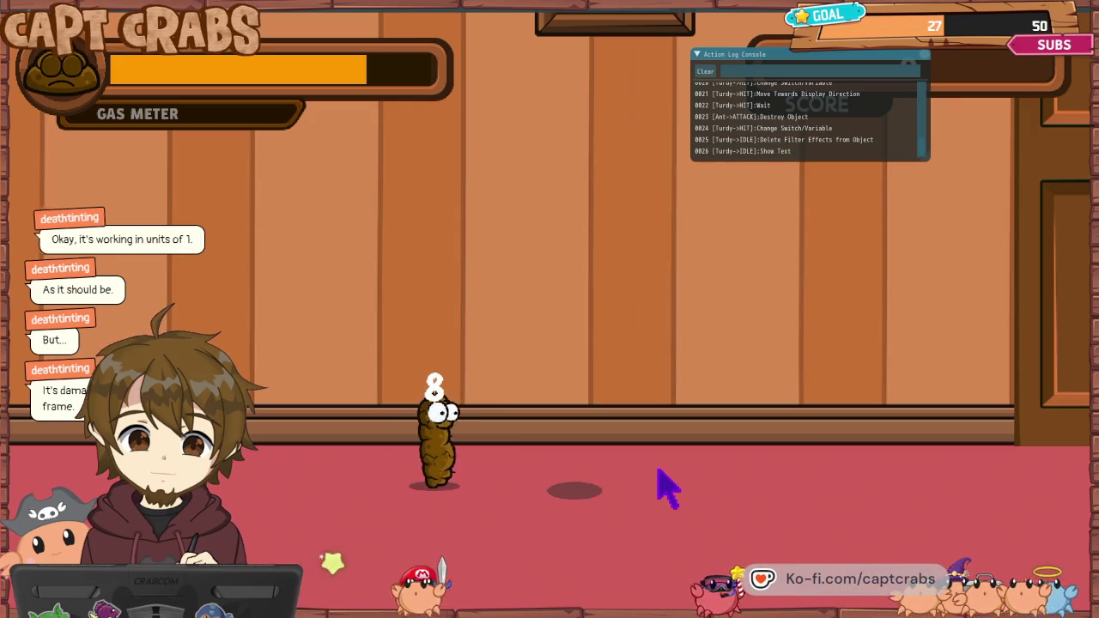
- Pause the running game and exit back to the editor
key("Escape")
key("Down")
key("Down")
key("Down")
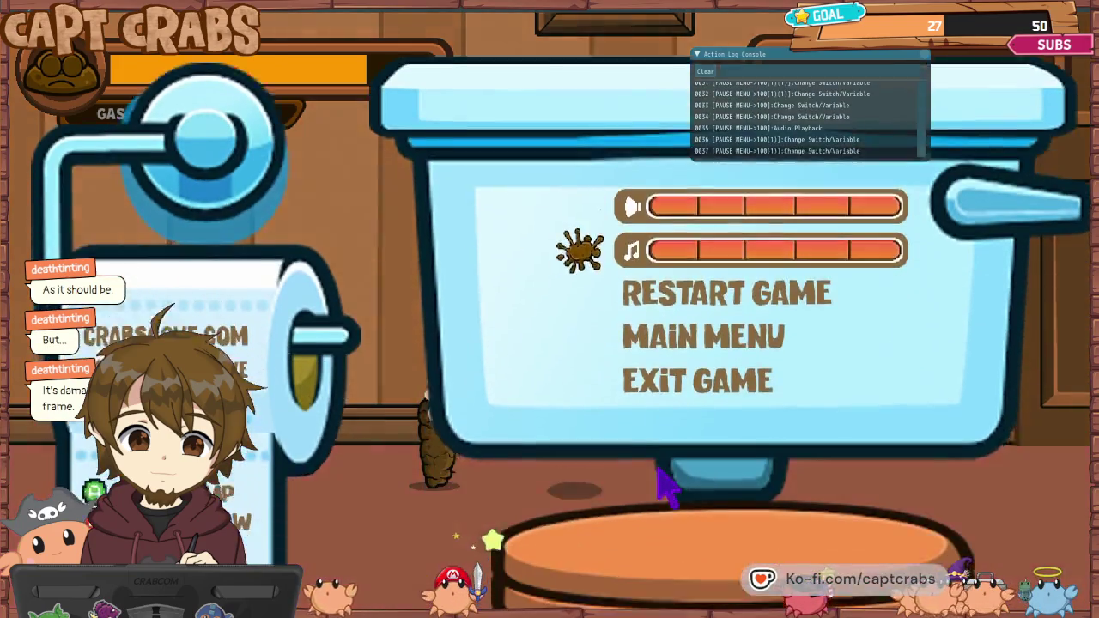
key("Return")
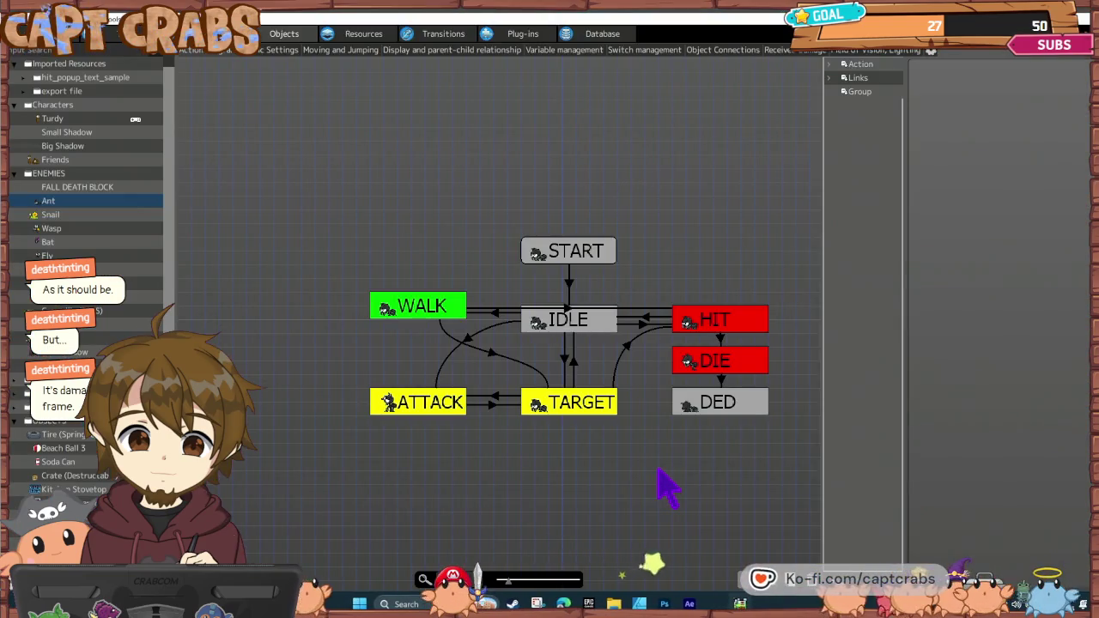
- Inspect the Ant's ATTACK state and its ATTACK-to-TARGET link conditions, then switch to Turdy
left_click(427, 418)
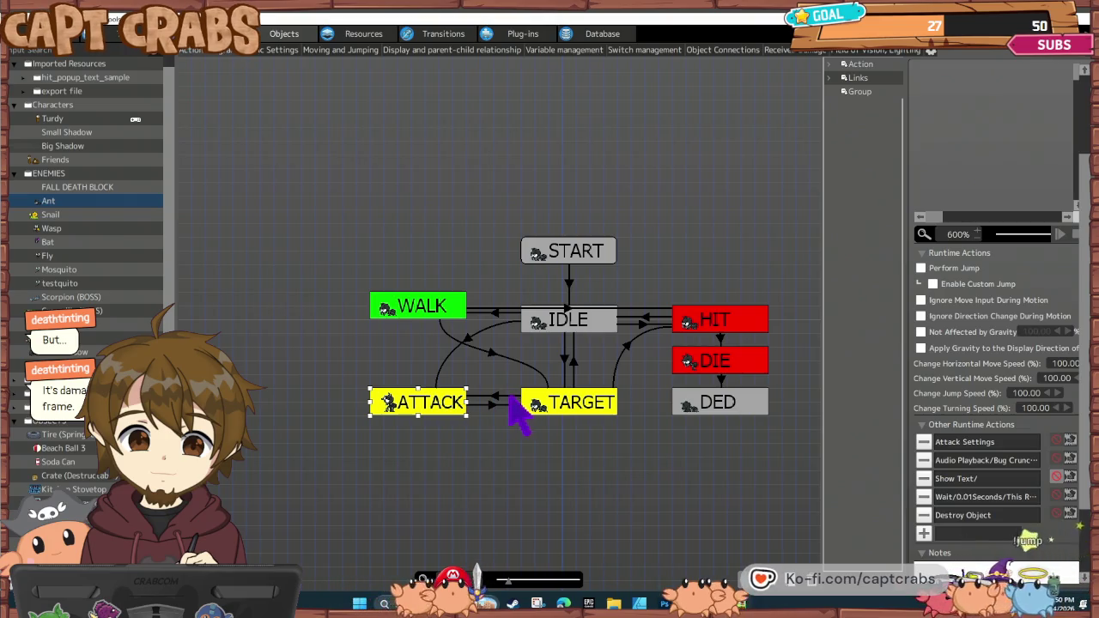
left_click(497, 412)
left_click(494, 408)
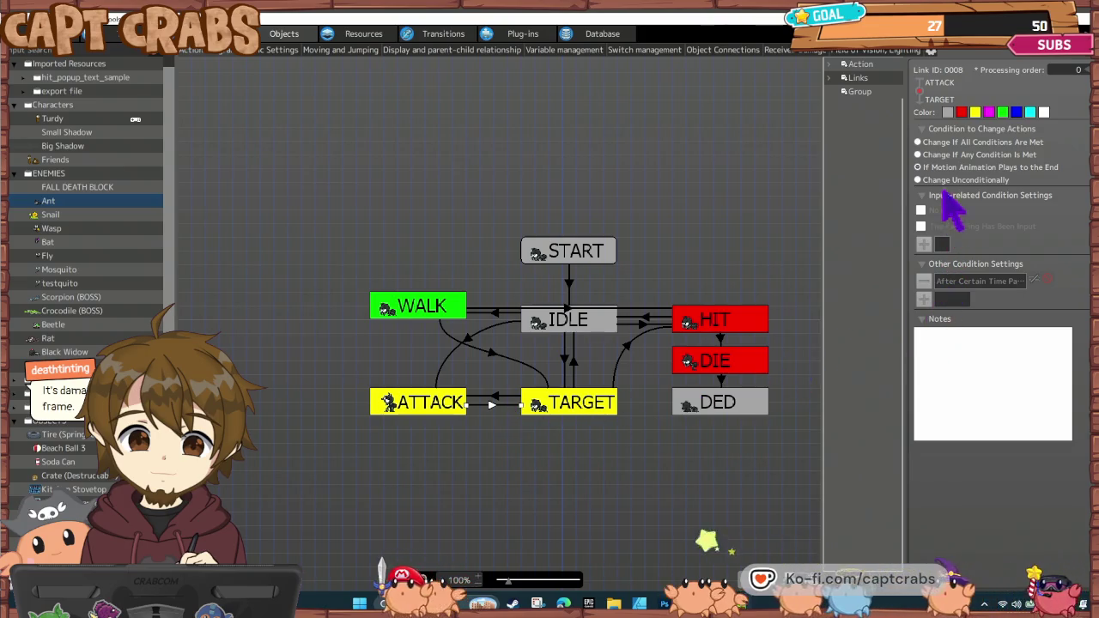
left_click(436, 399)
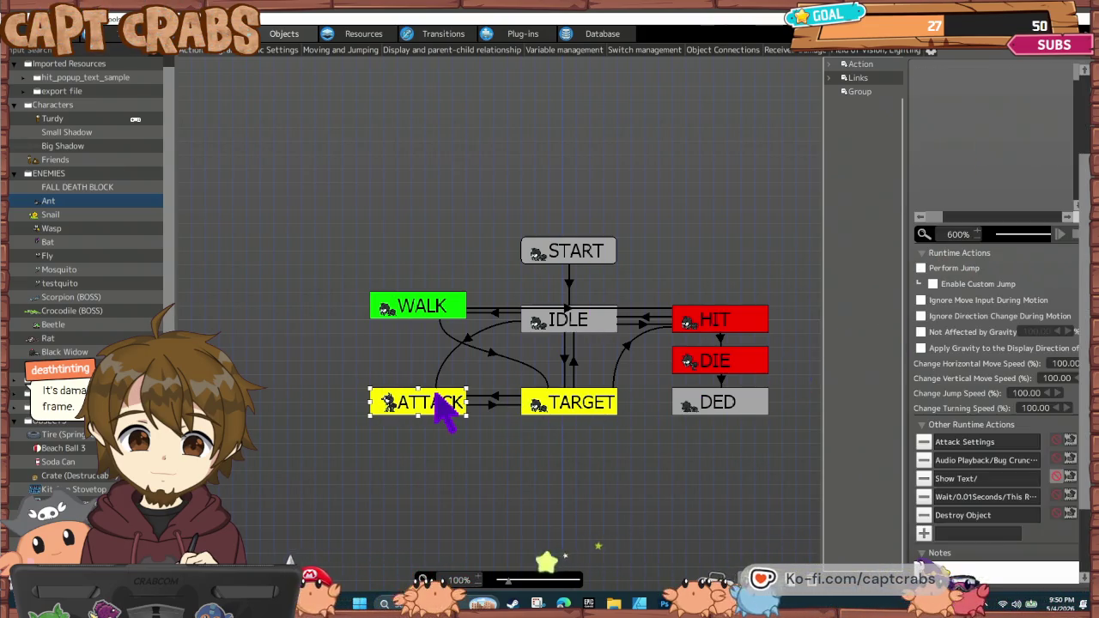
left_click(58, 120)
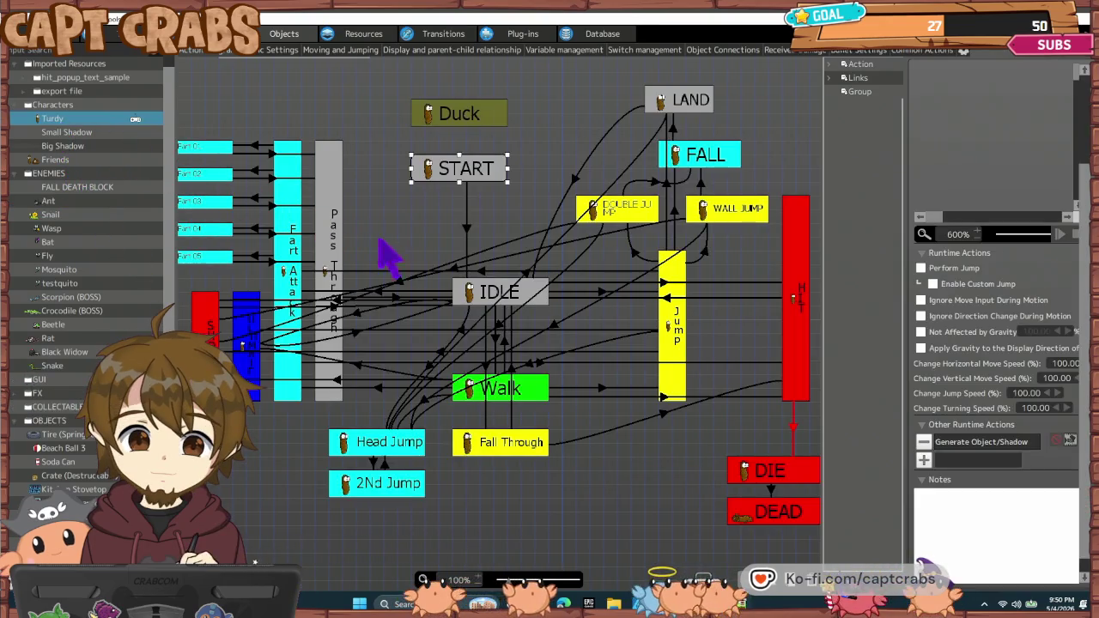
- Set Turdy's invincibility time after taking damage to 0.2 seconds in Basic Settings
left_click(265, 50)
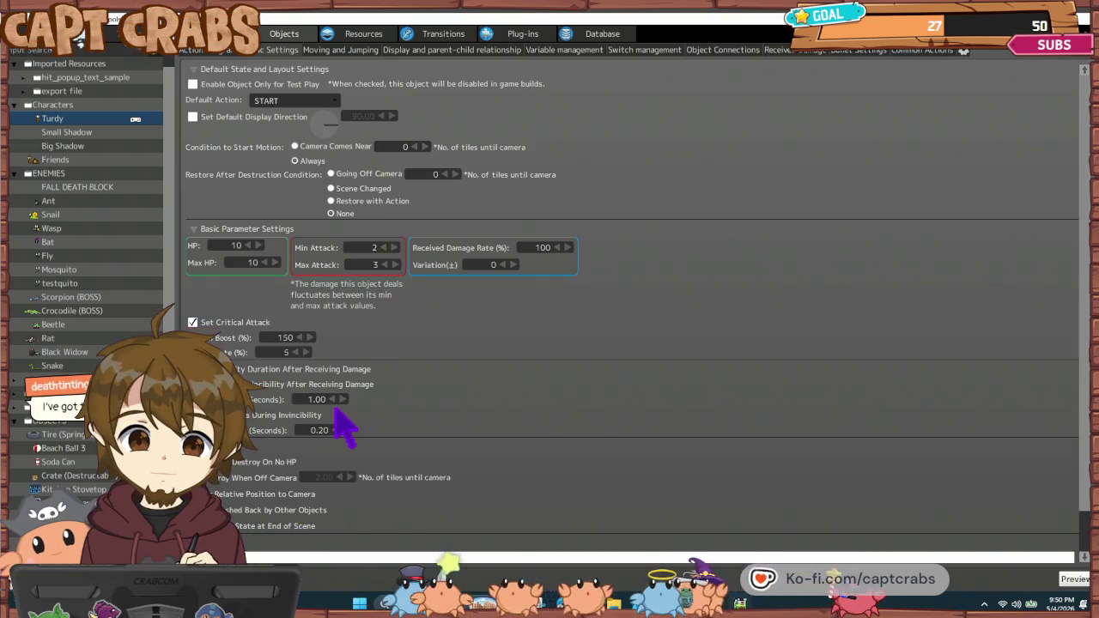
type("0.2")
key("Return")
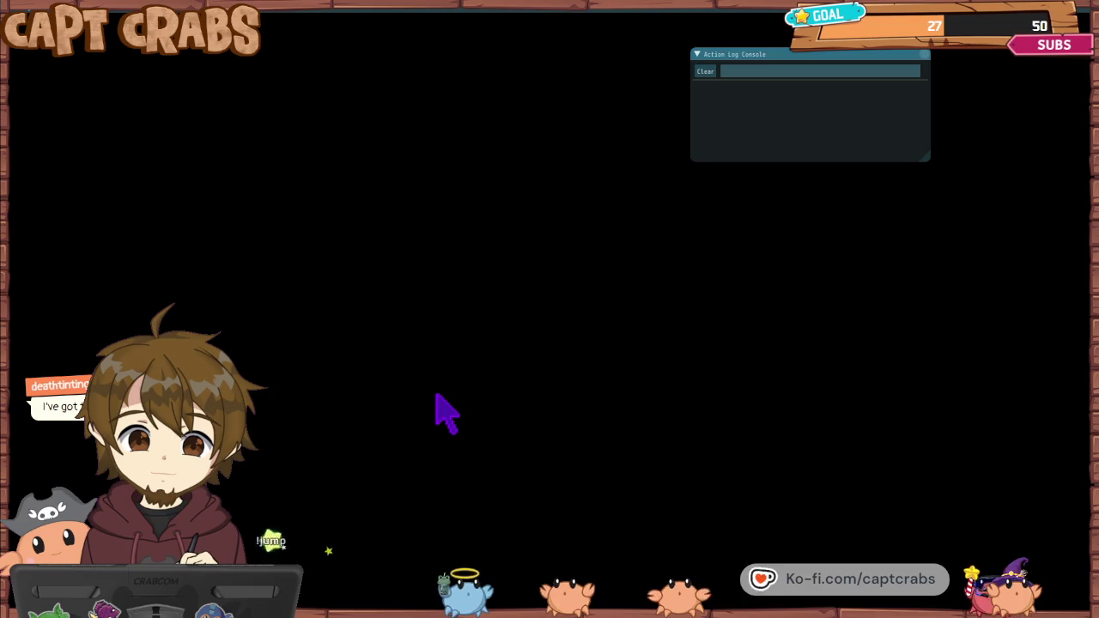
- Walk Turdy right into the ant to take a hit, then end the test play
key("Right")
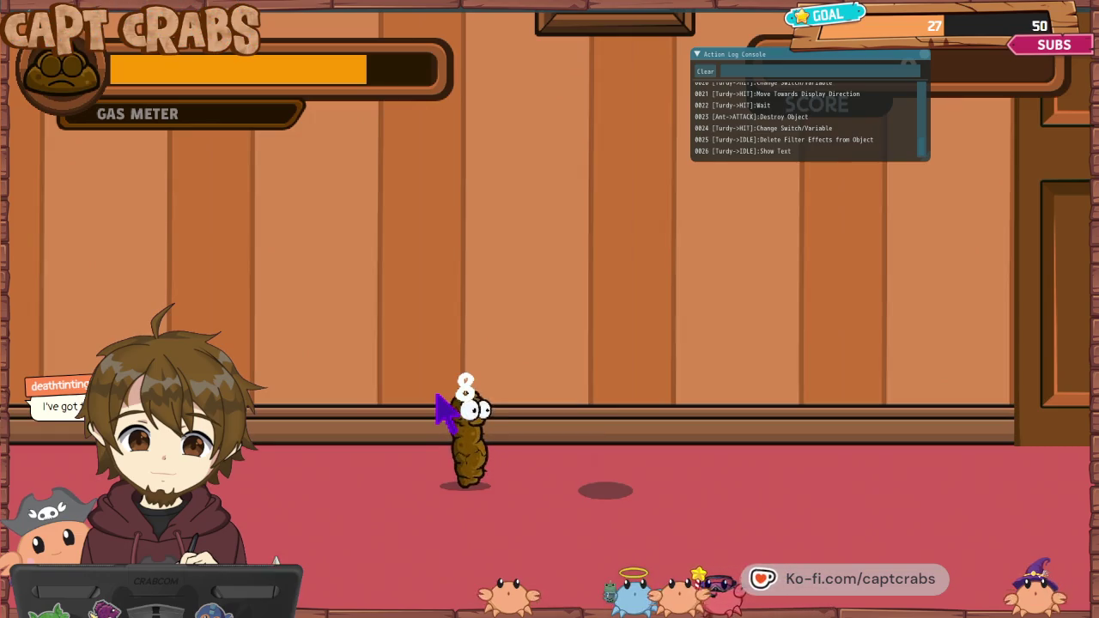
key("Escape")
key("Escape")
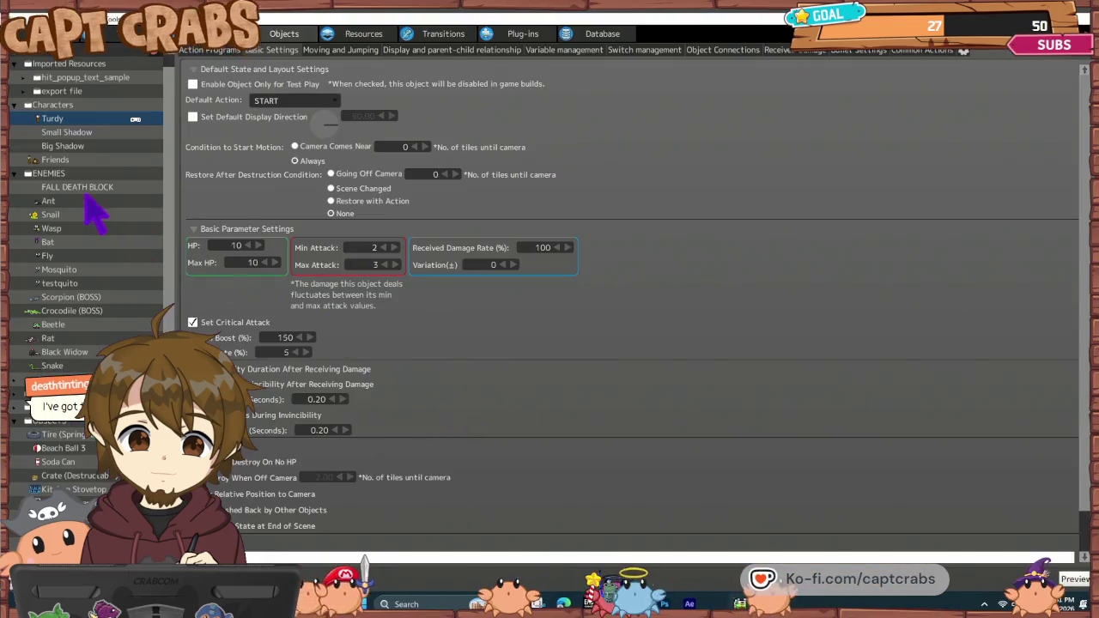
- Review the ATTACK state's actions in the Ant's action graph and start a new test play
left_click(109, 203)
left_click(207, 51)
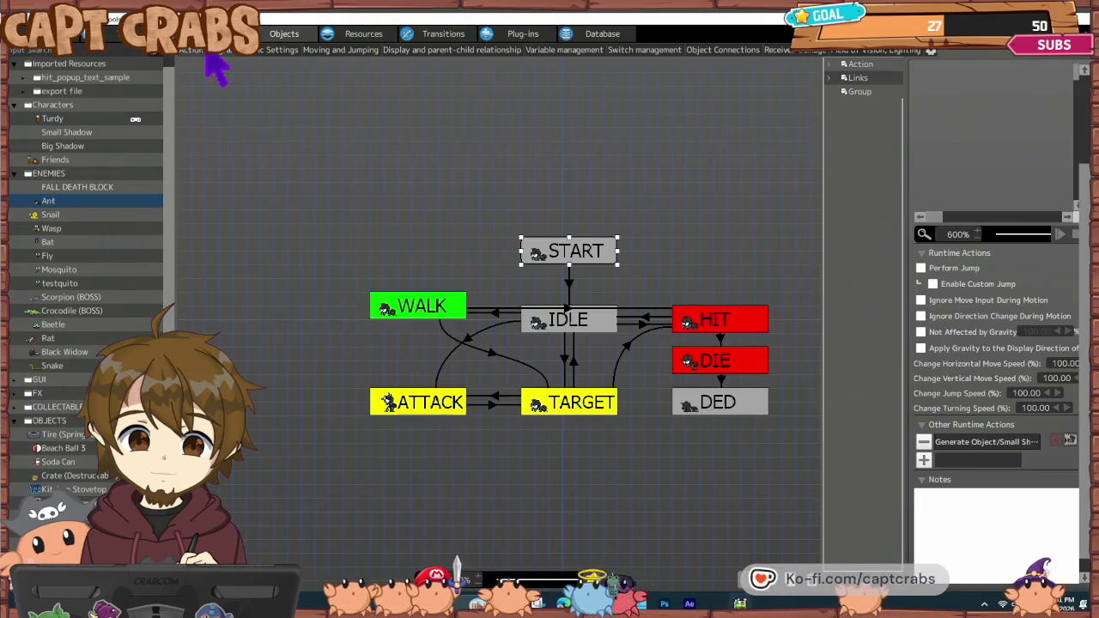
left_click(413, 407)
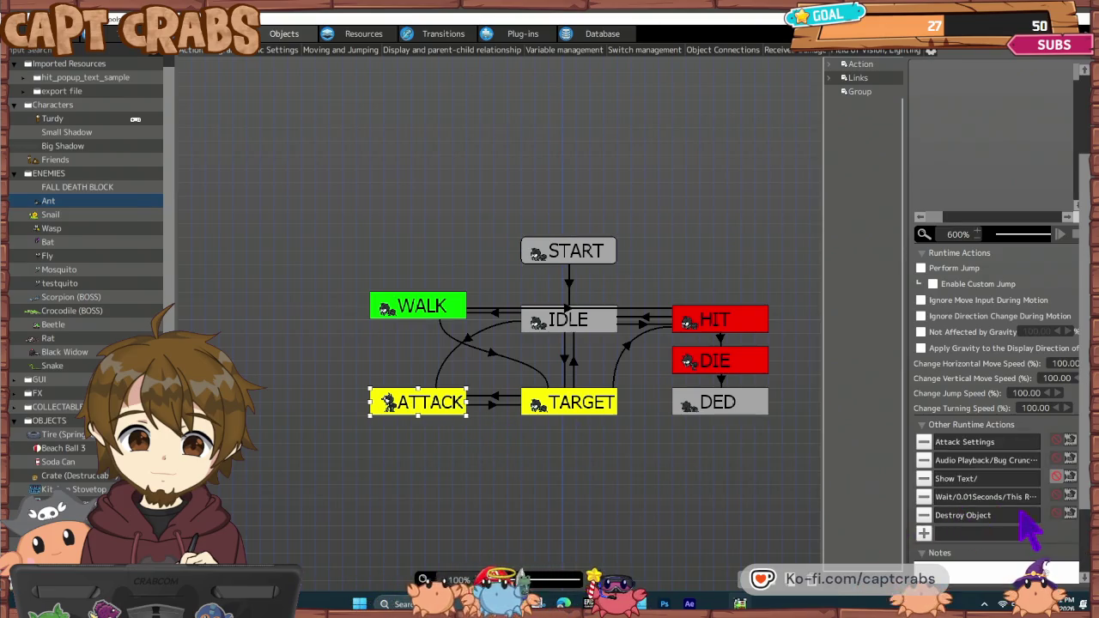
left_click(447, 424)
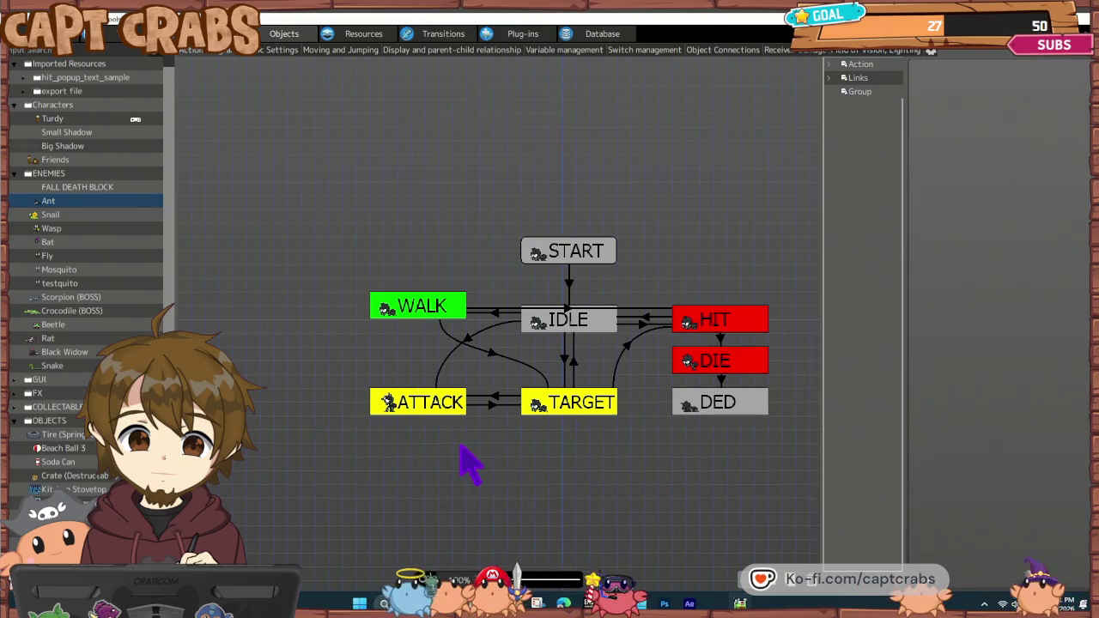
double_click(445, 413)
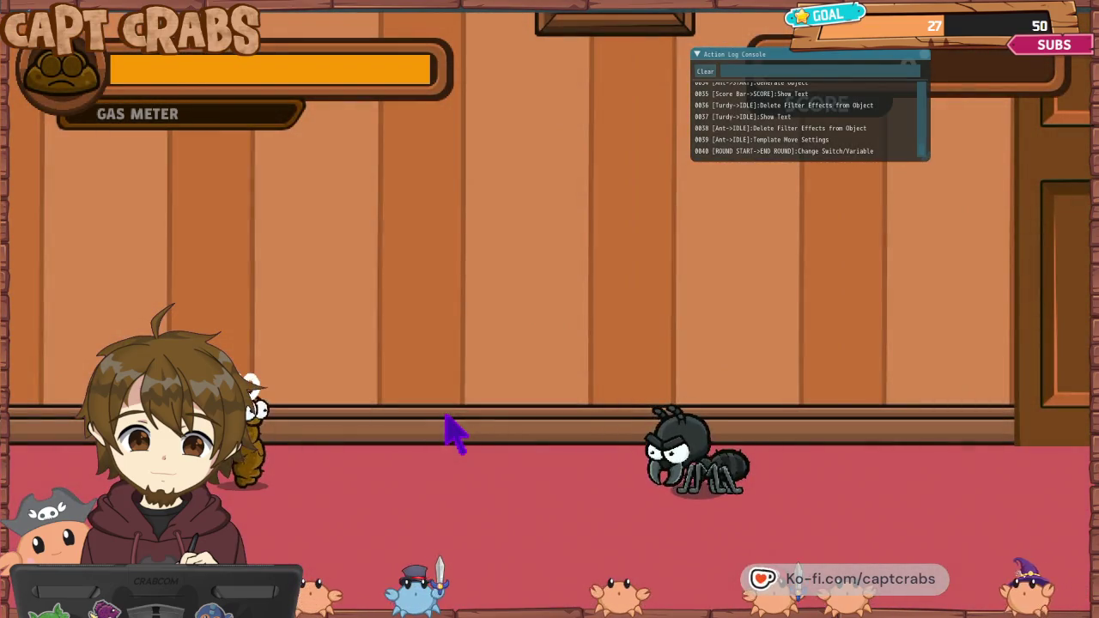
- Pause the game and choose Exit Game to return to the Ant's action graph
key("Escape")
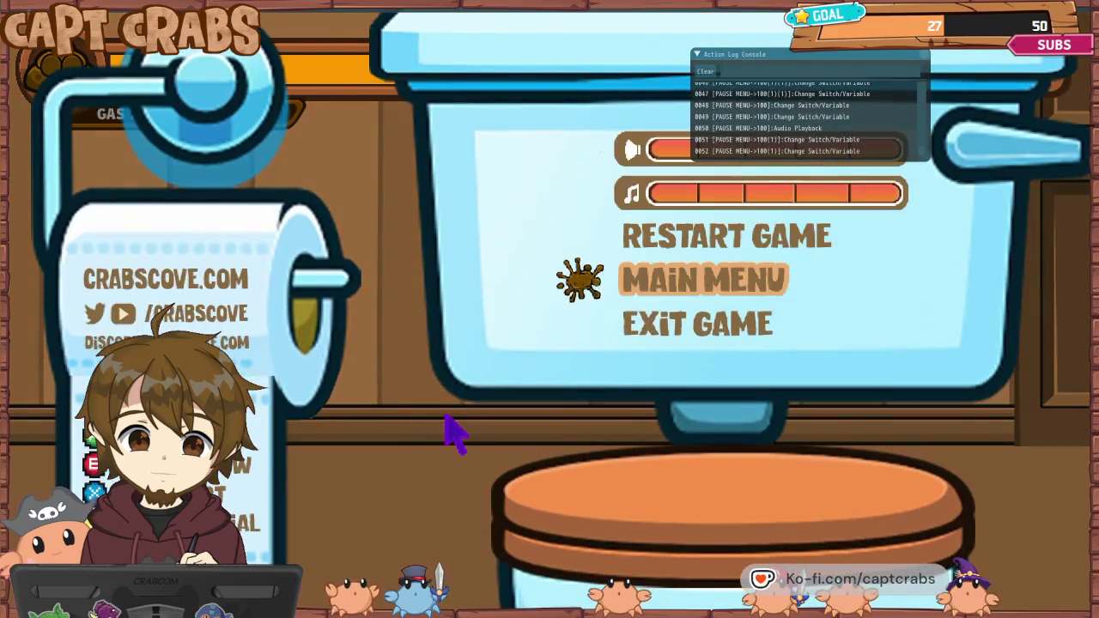
key("Down")
key("Return")
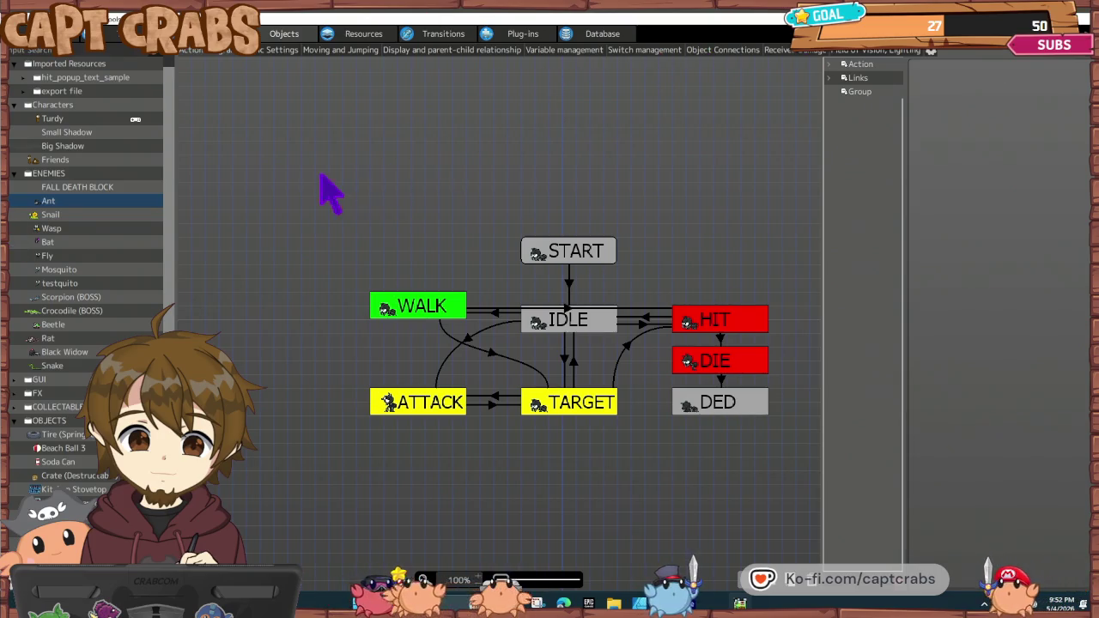
- Snip a screenshot of the Ant's Basic Parameter Settings, then switch to Turdy's basic settings
left_click(277, 50)
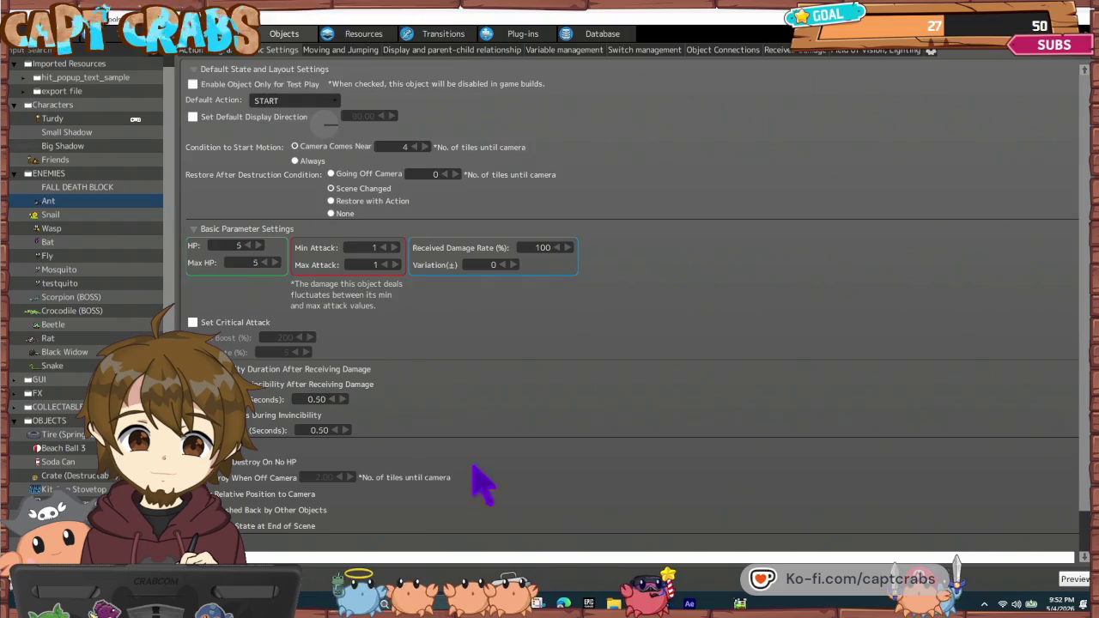
key("super+shift+s")
mouse_move(186, 208)
left_mouse_down()
mouse_move(412, 318)
mouse_move(611, 309)
left_mouse_up()
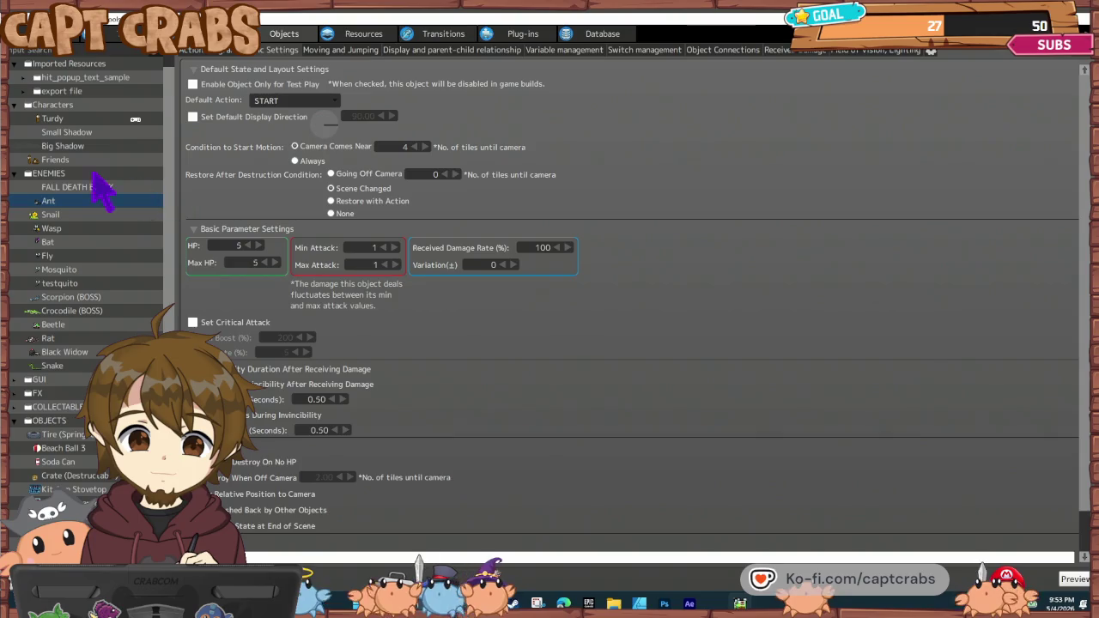
left_click(75, 120)
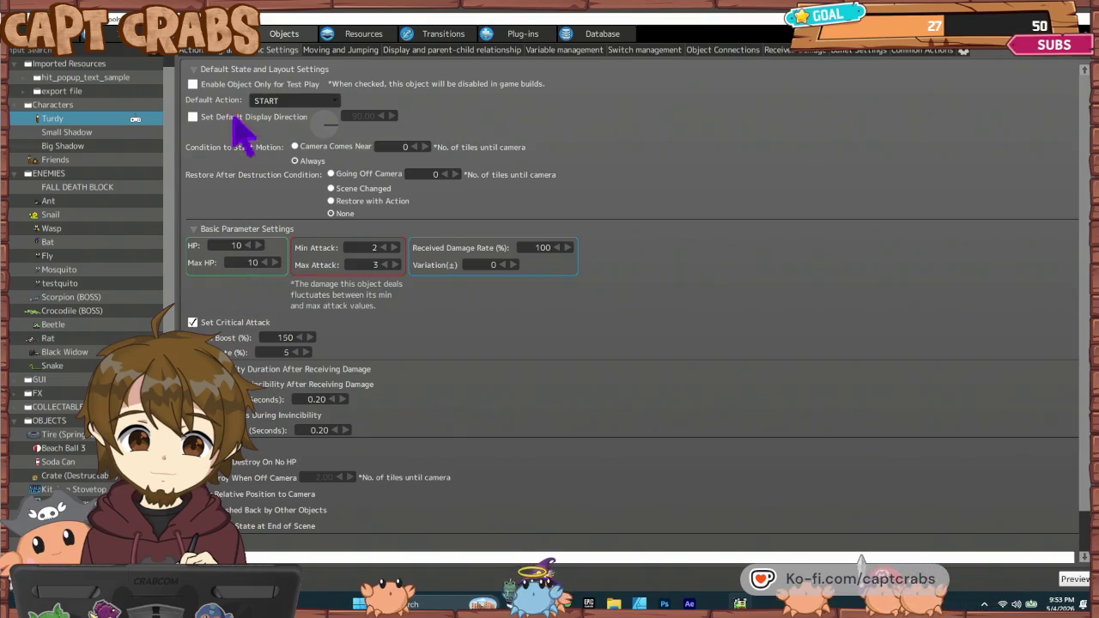
- Add a Change Switch/Variable runtime action to Turdy's HIT state
left_click(212, 52)
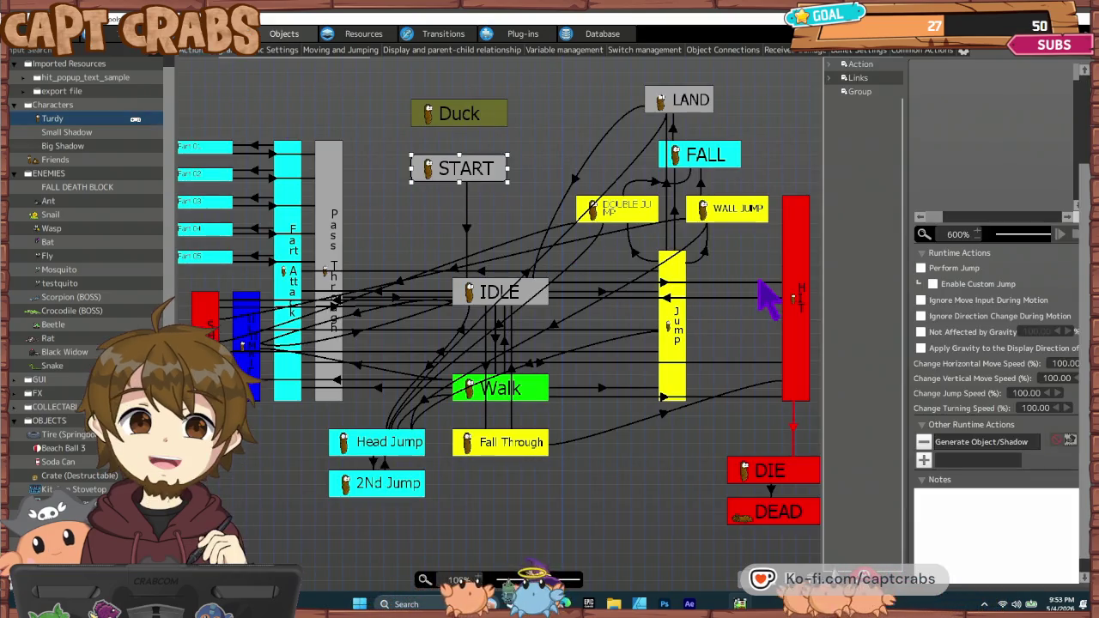
left_click(800, 307)
scroll(921, 511, "down", 2)
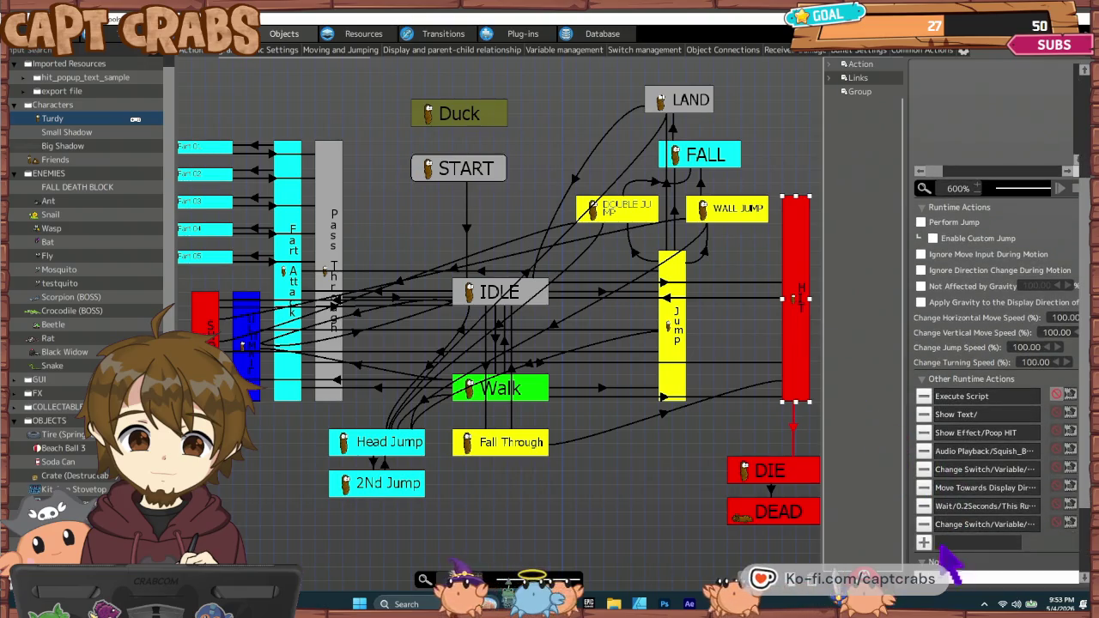
left_click(923, 542)
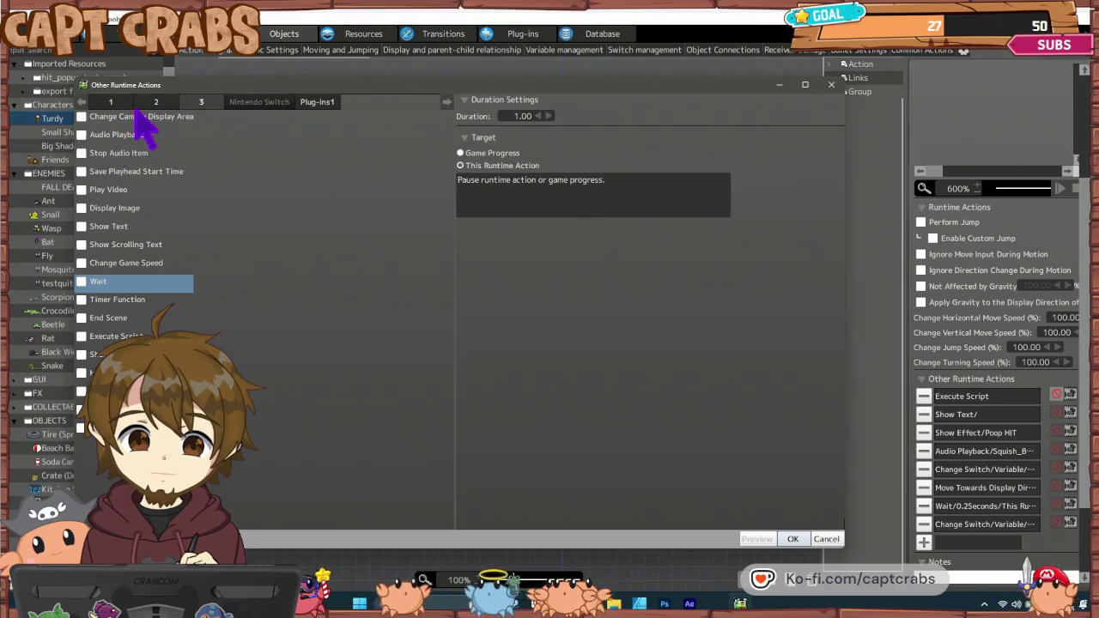
left_click(111, 102)
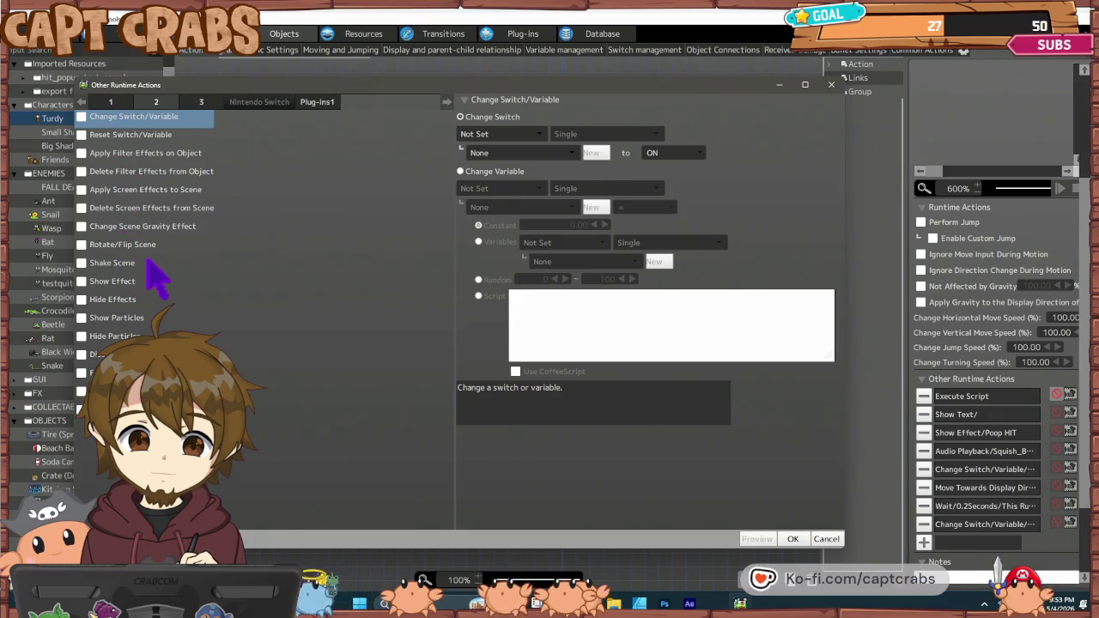
left_click(142, 103)
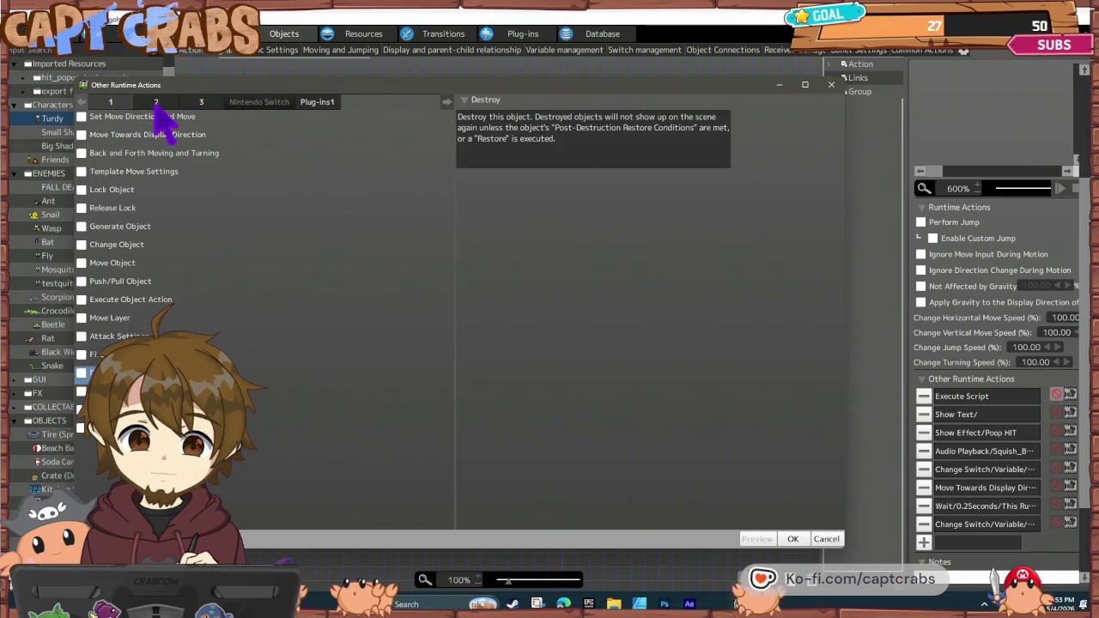
left_click(156, 103)
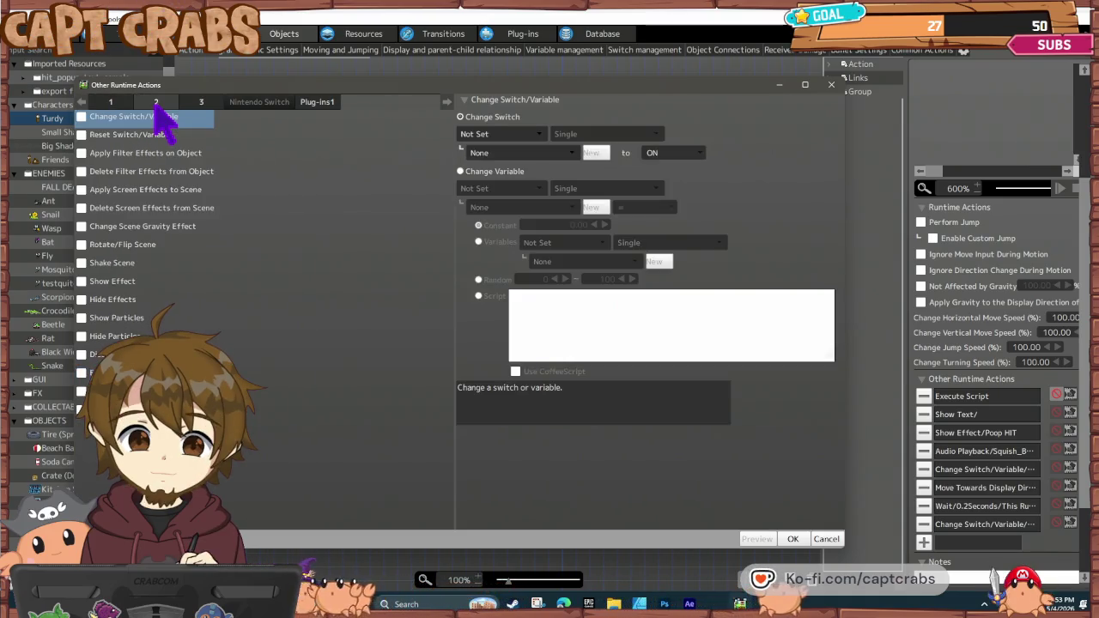
left_click(204, 105)
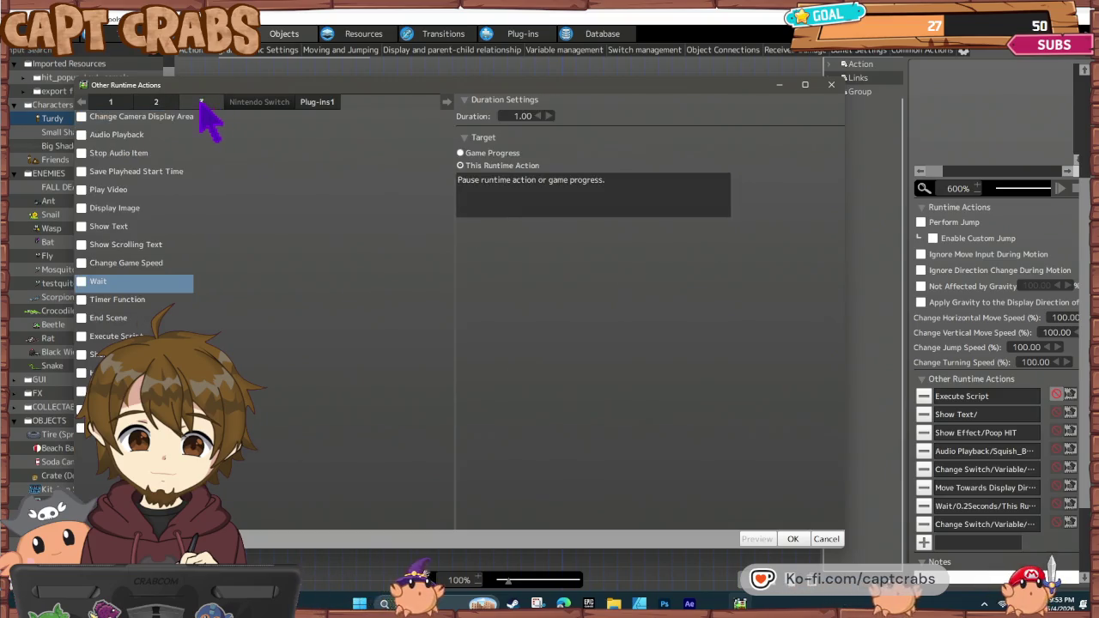
left_click(137, 110)
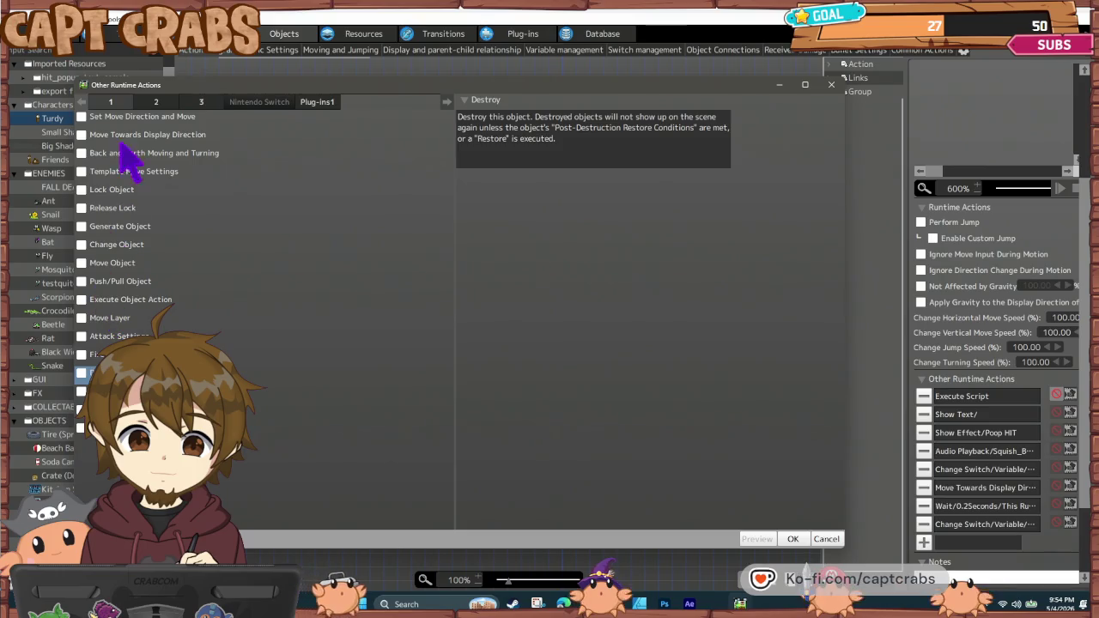
left_click(157, 103)
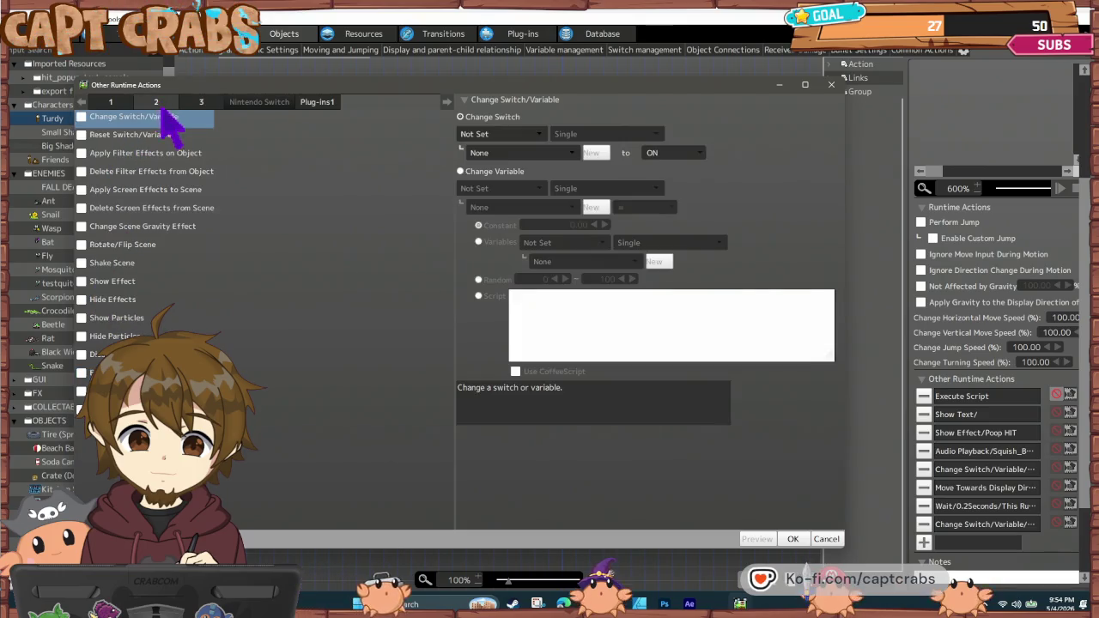
left_click(82, 117)
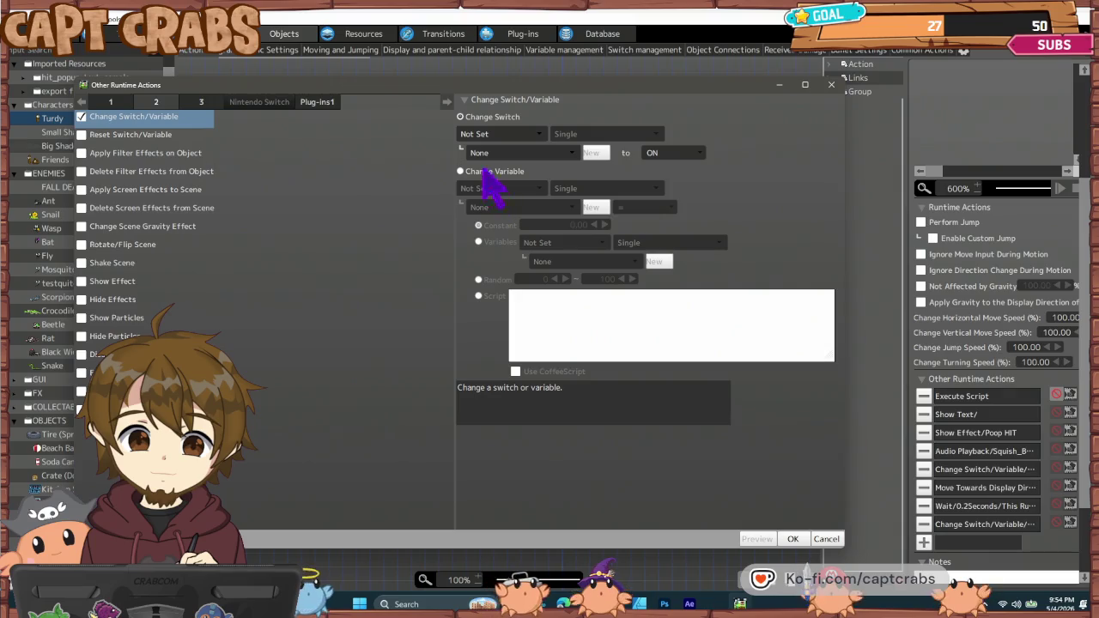
- Make it set Object Self's Time of Invincibility to constant 1, and move it to the list top
left_click(478, 170)
left_click(502, 188)
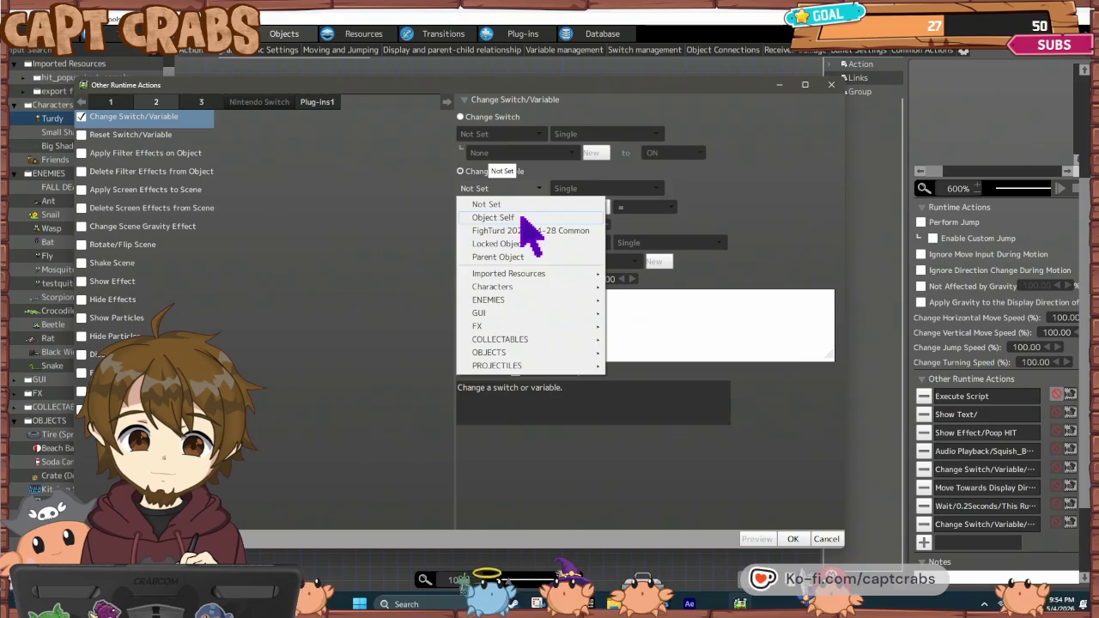
left_click(515, 218)
left_click(521, 207)
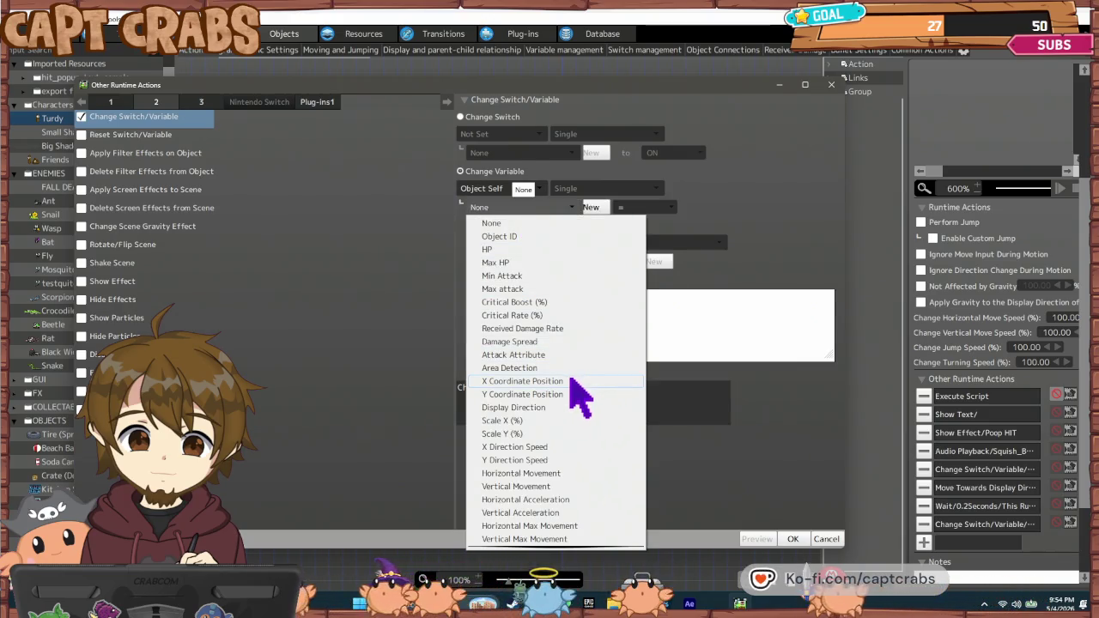
scroll(575, 395, "down", 3)
scroll(582, 412, "down", 2)
scroll(591, 433, "down", 1)
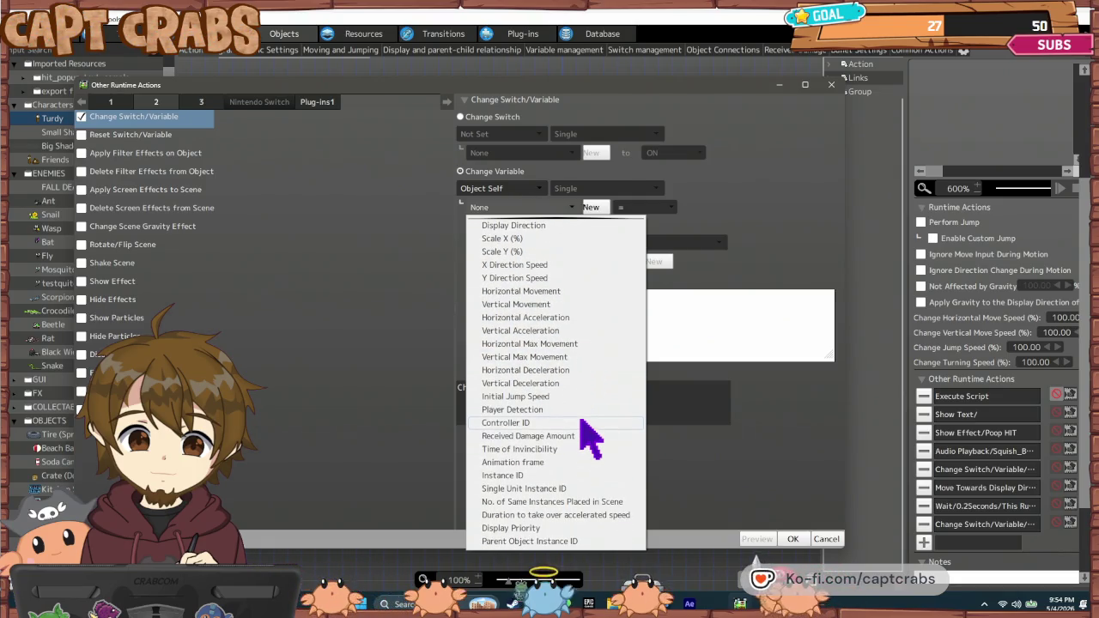
left_click(579, 450)
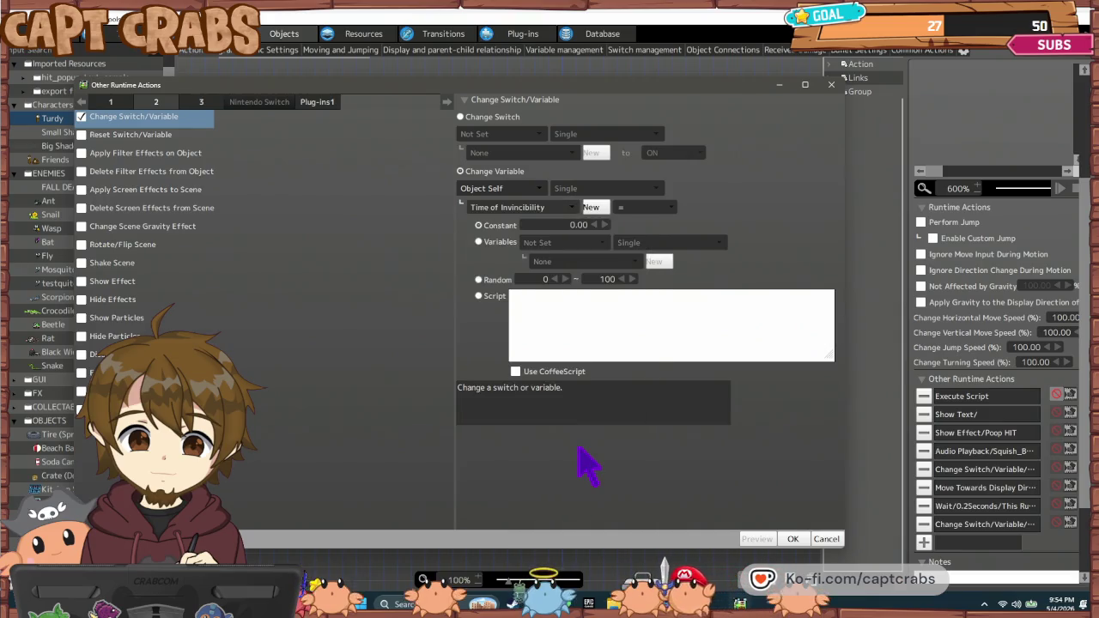
double_click(568, 225)
type("1")
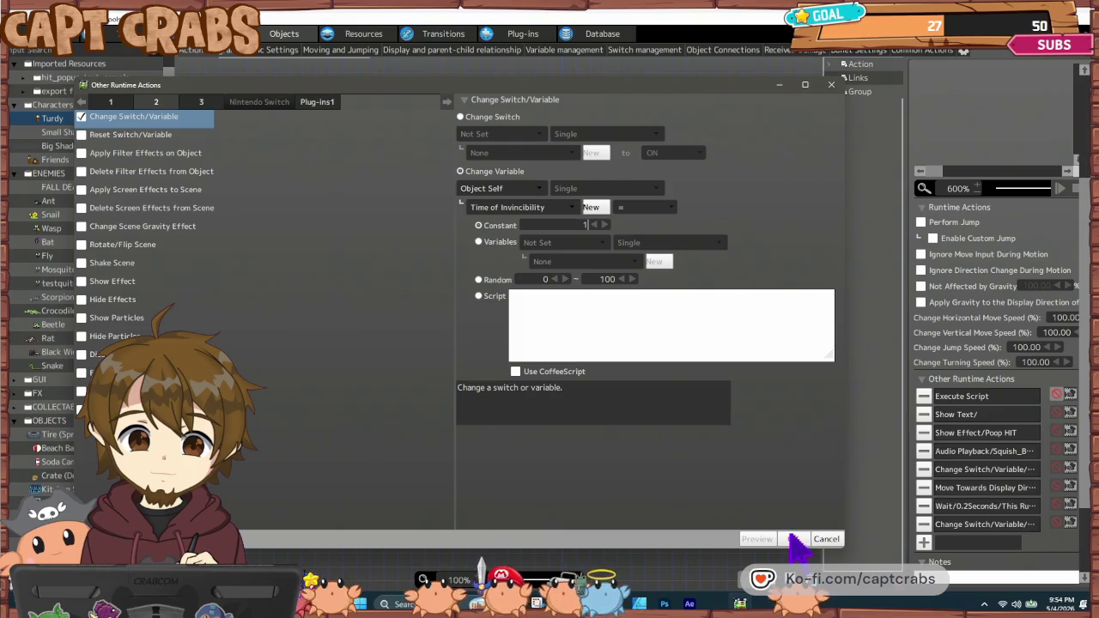
left_click(793, 538)
mouse_move(962, 542)
left_mouse_down()
mouse_move(963, 414)
mouse_move(949, 412)
left_mouse_up()
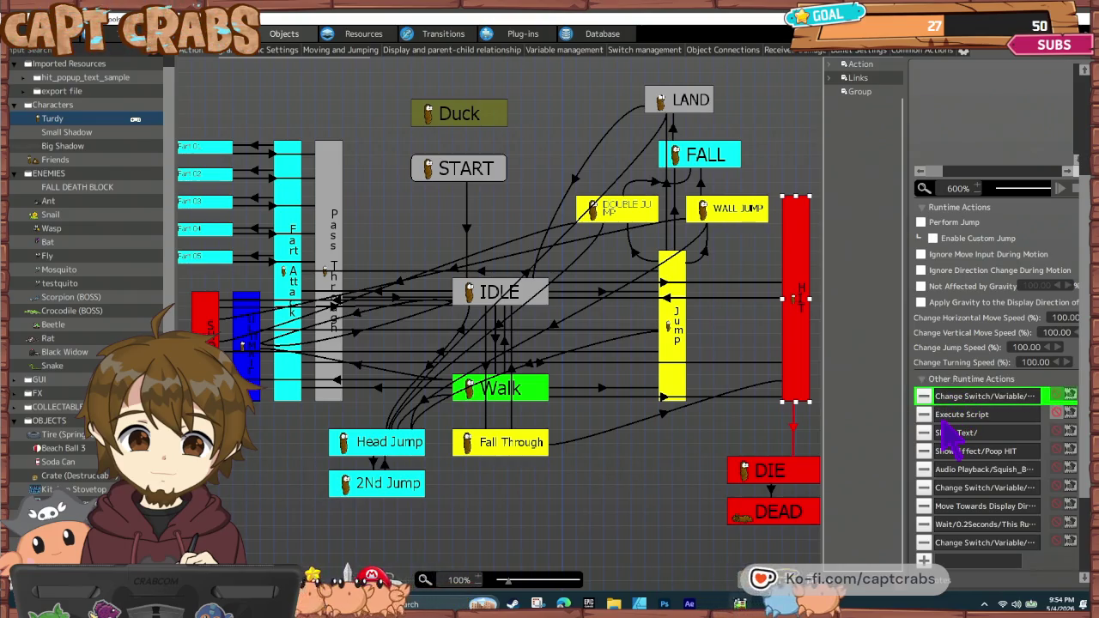
double_click(944, 417)
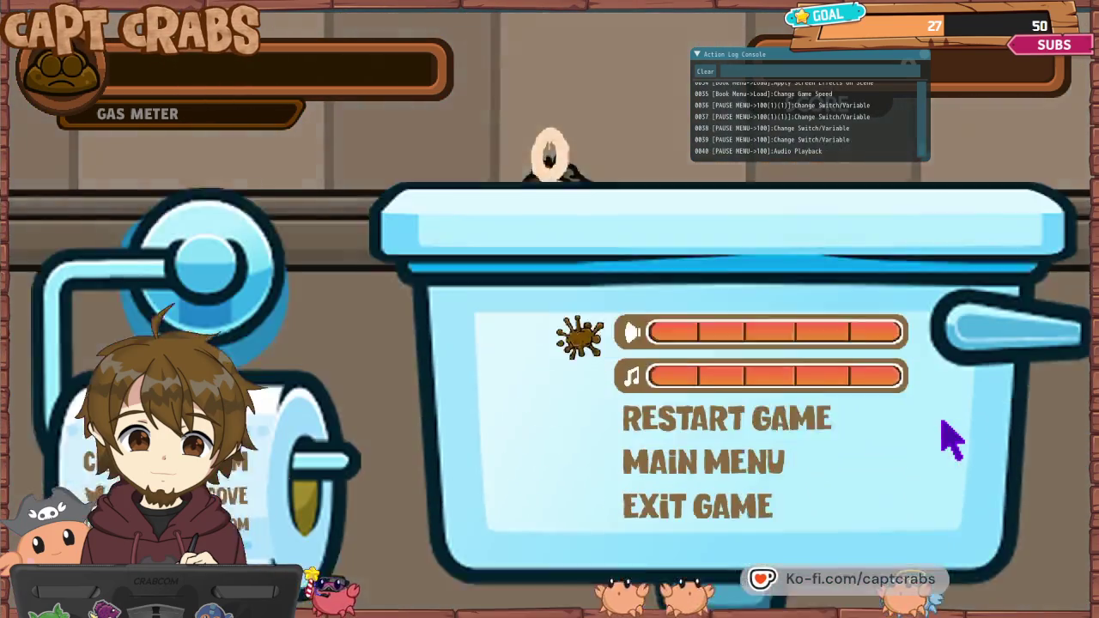
key("Down")
key("Down")
key("Down")
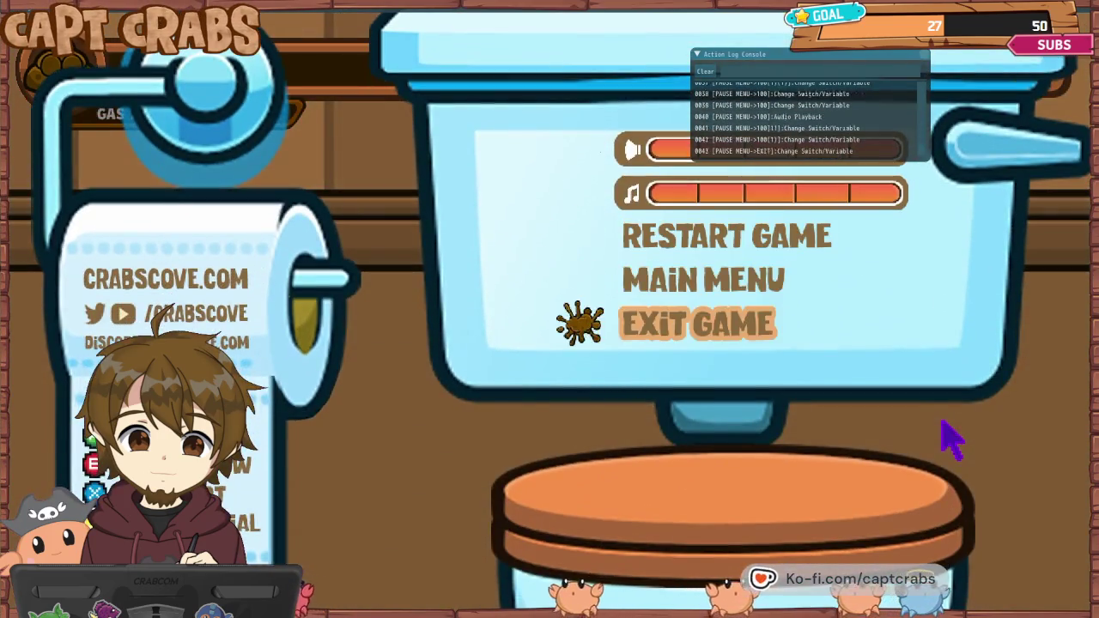
key("Return")
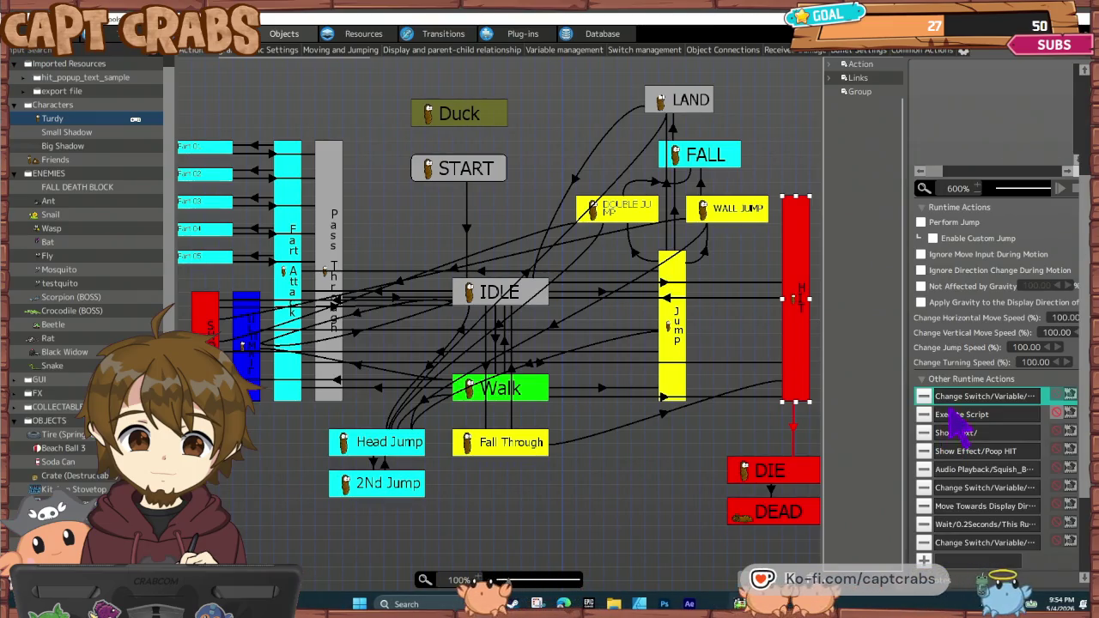
- Change the first HIT action to turn Object Self's Invincibility switch ON, then start a test play
double_click(973, 397)
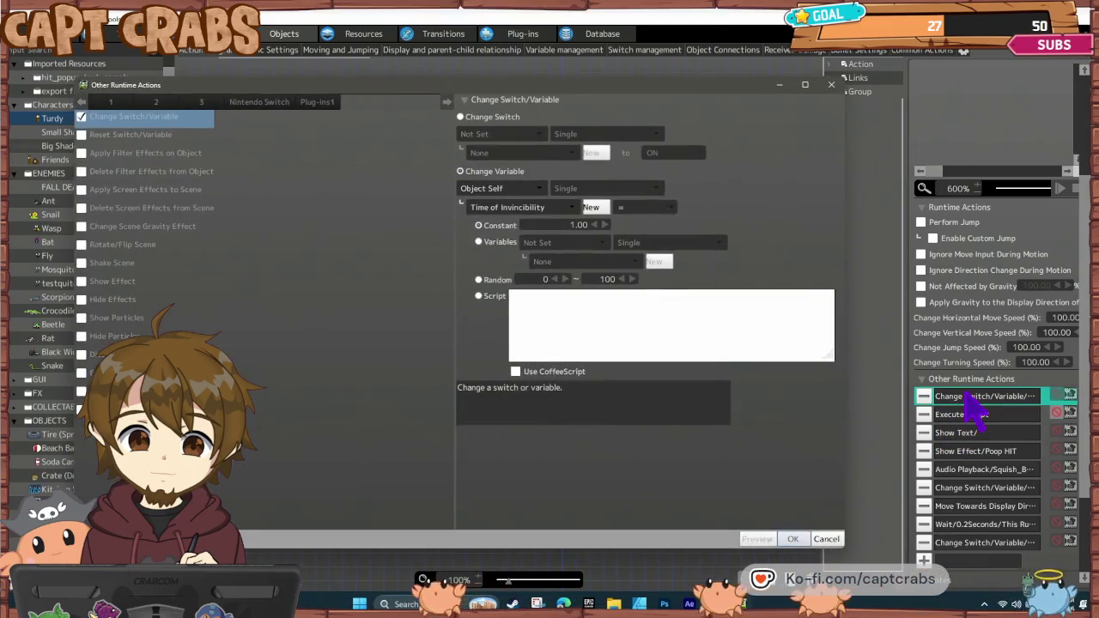
left_click(515, 207)
scroll(573, 361, "down", 5)
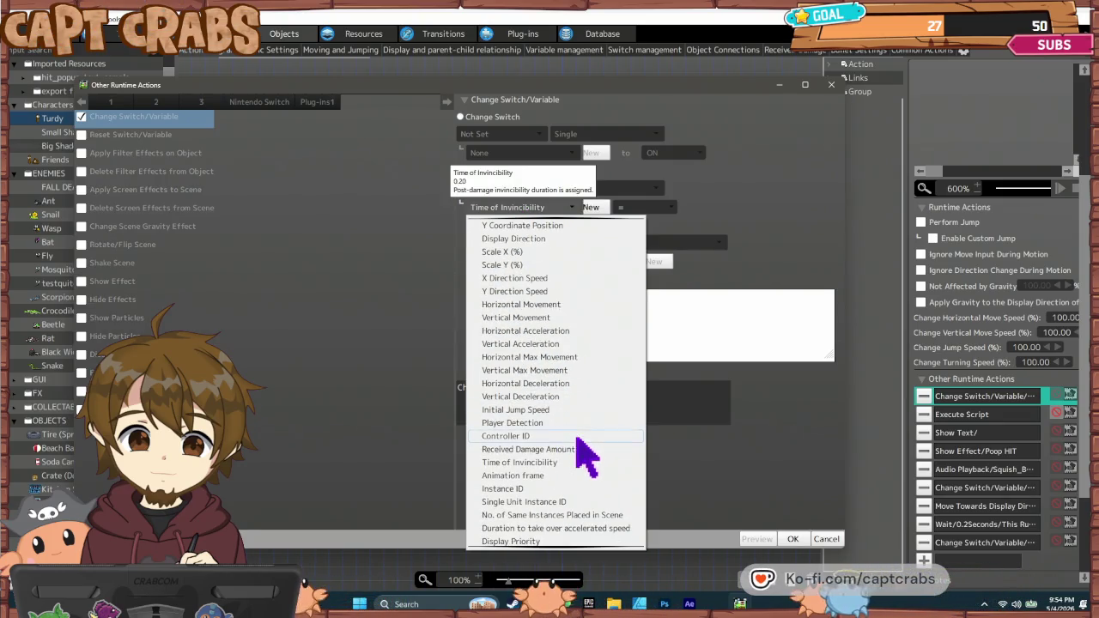
scroll(606, 490, "down", 1)
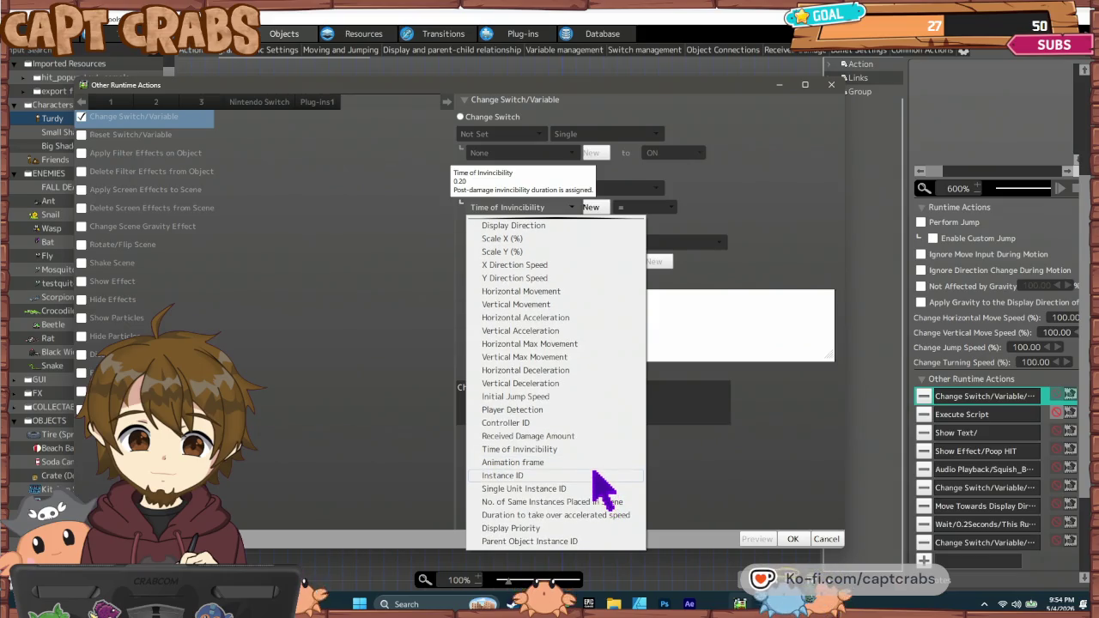
left_click(481, 164)
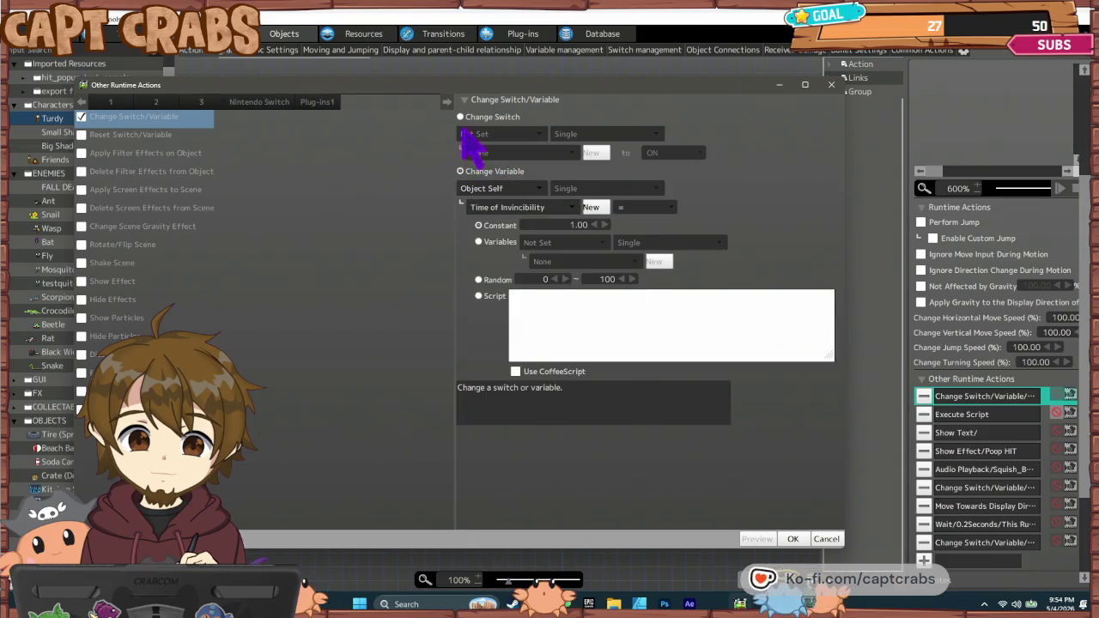
left_click(462, 118)
left_click(483, 134)
left_click(504, 164)
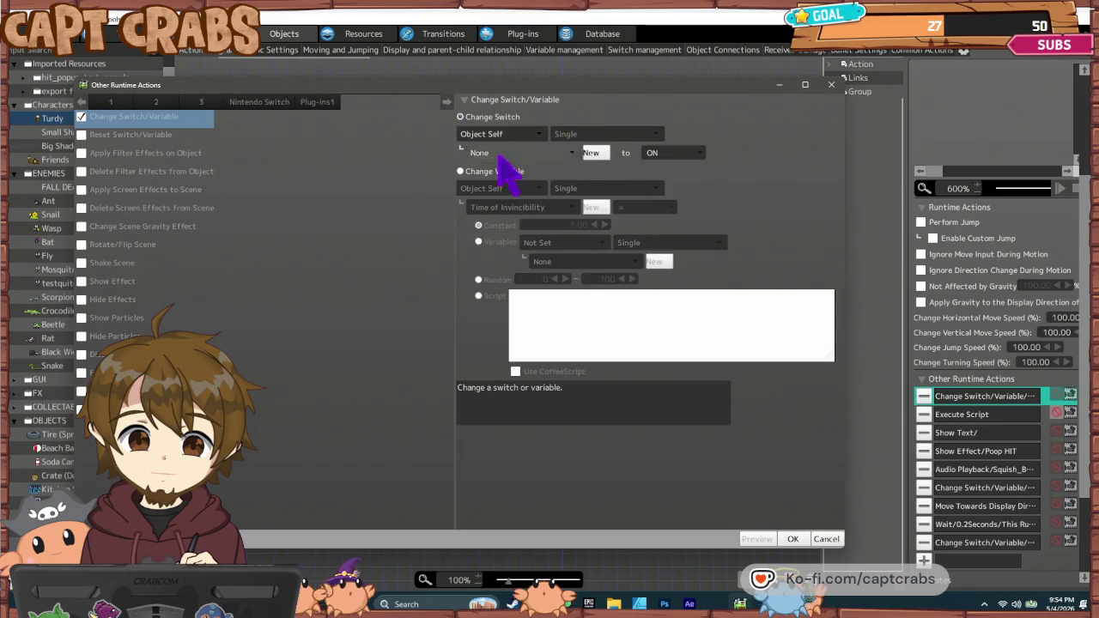
left_click(501, 153)
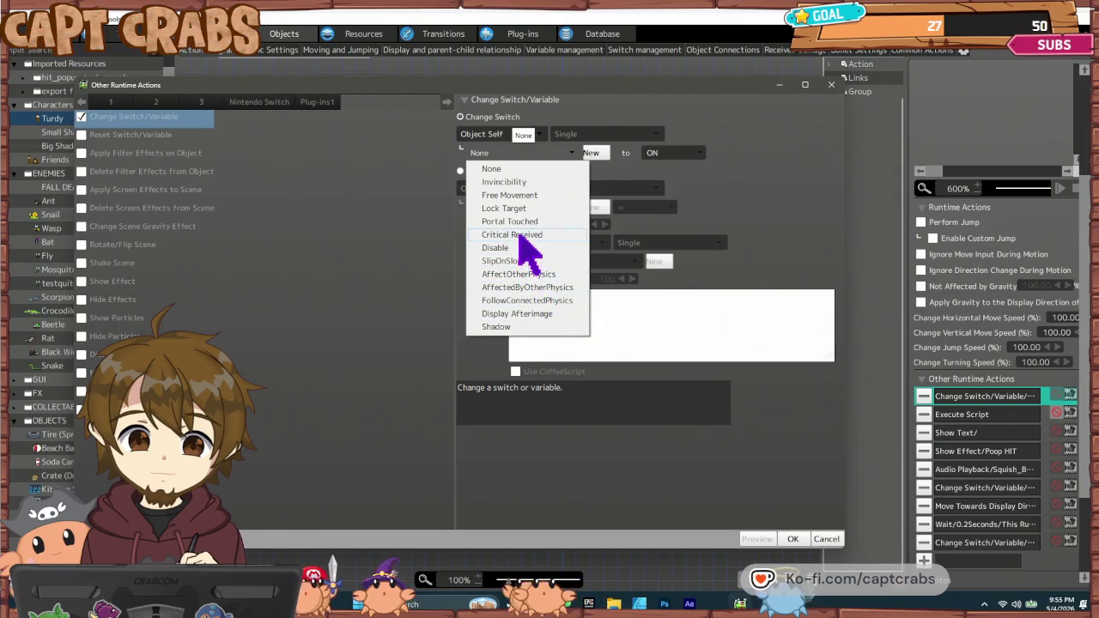
left_click(513, 182)
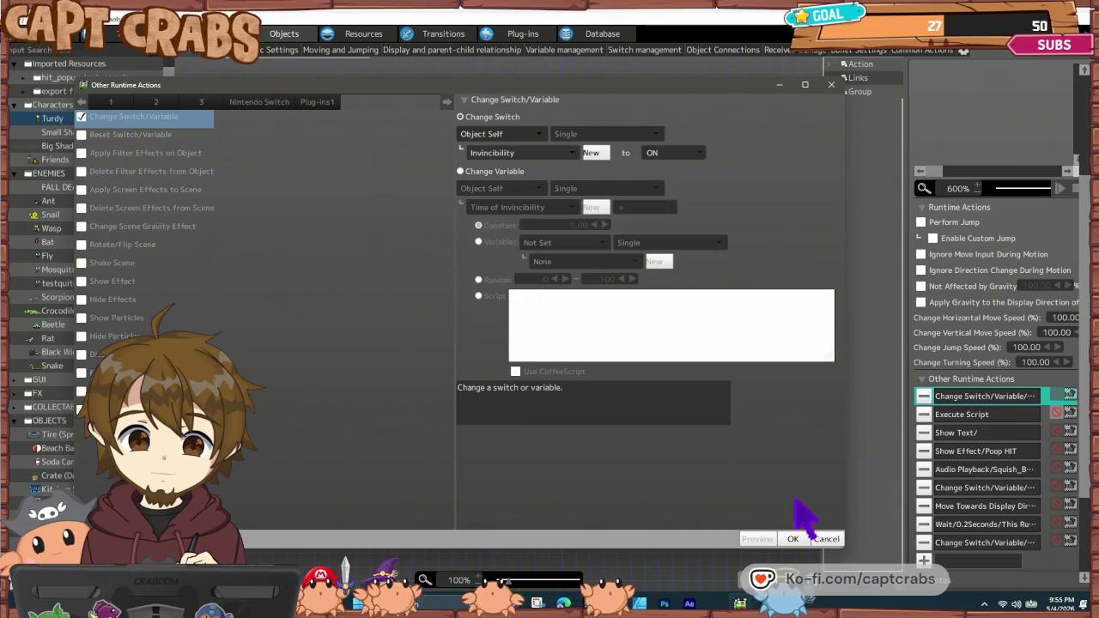
left_click(795, 540)
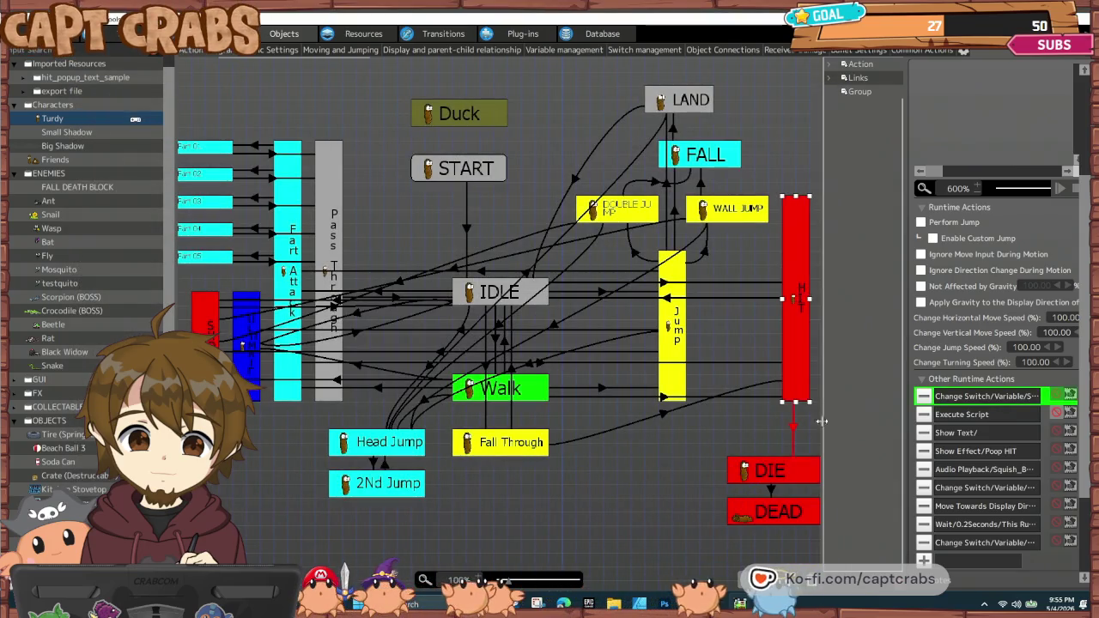
left_click(700, 453)
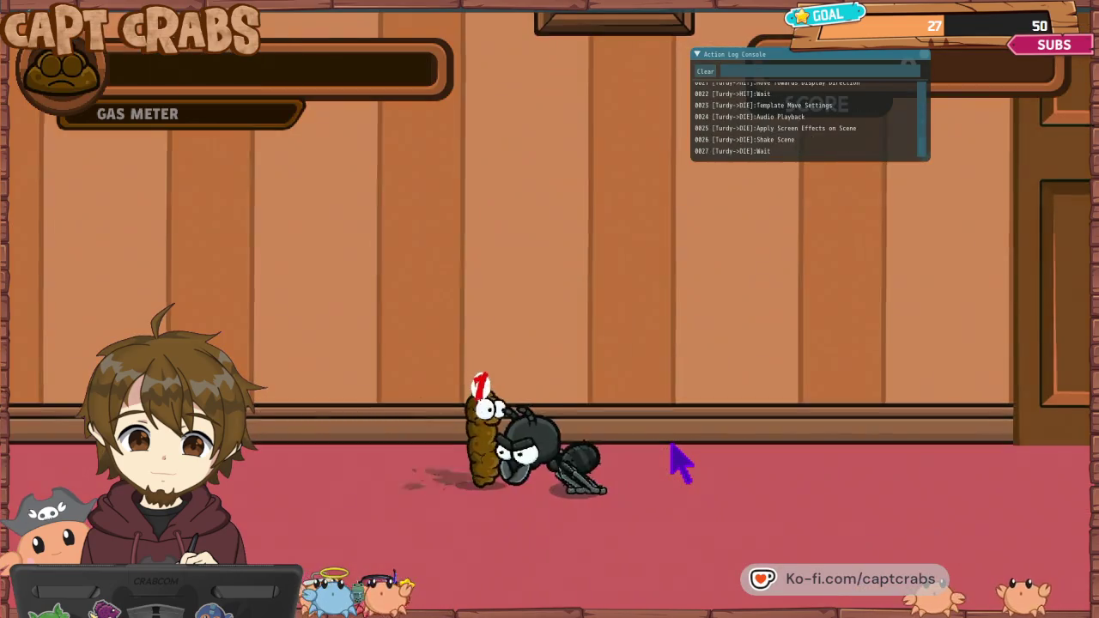
key("Escape")
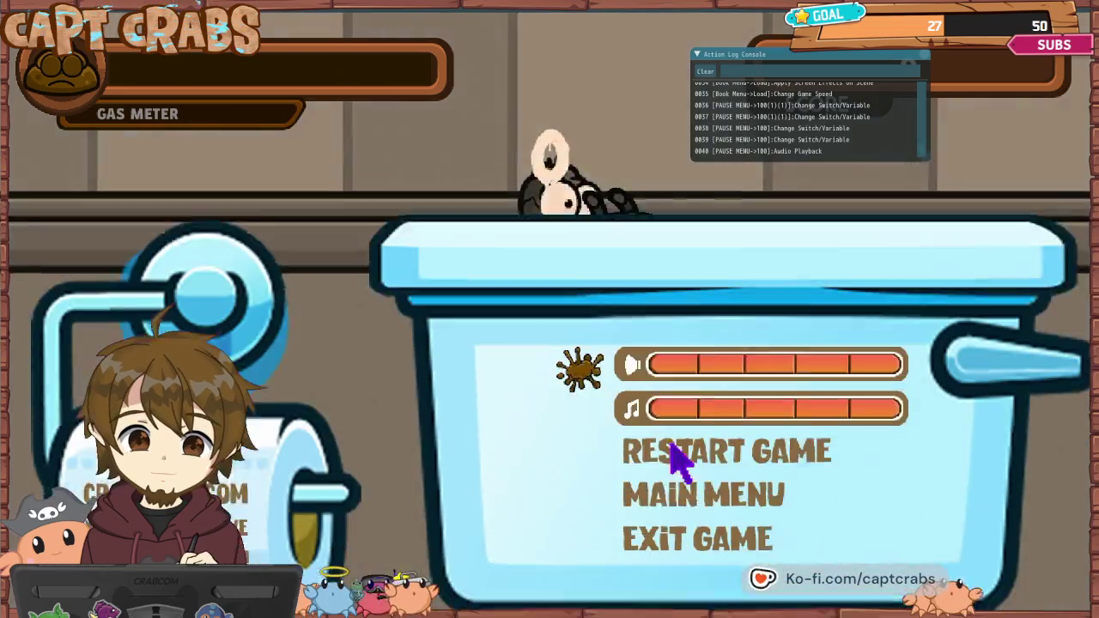
key("Down")
key("Down")
key("Down")
key("Return")
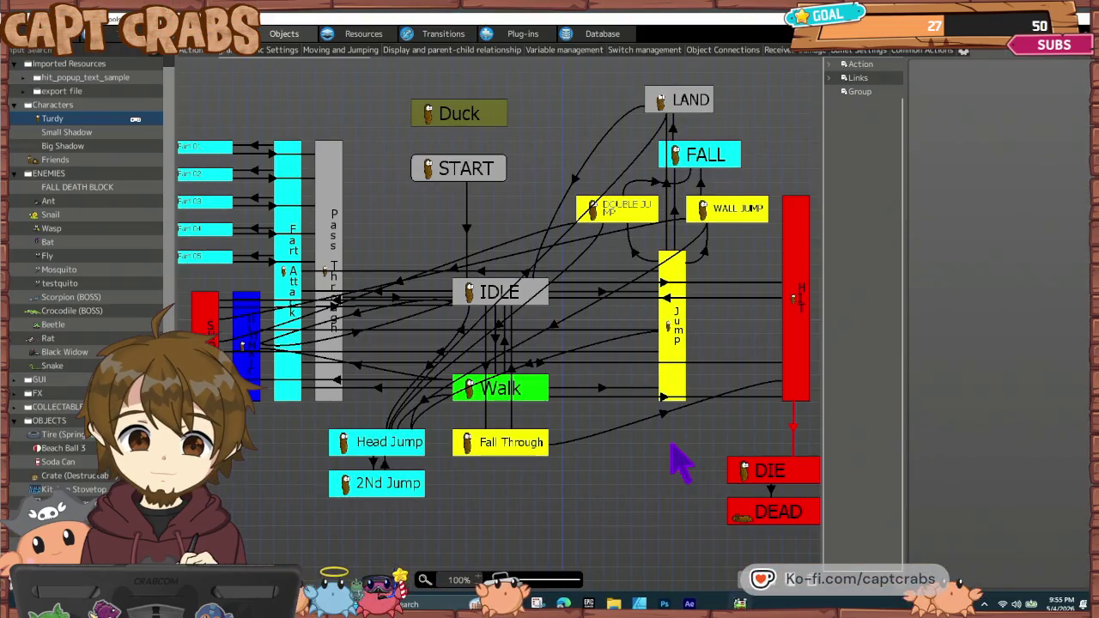
left_click(803, 337)
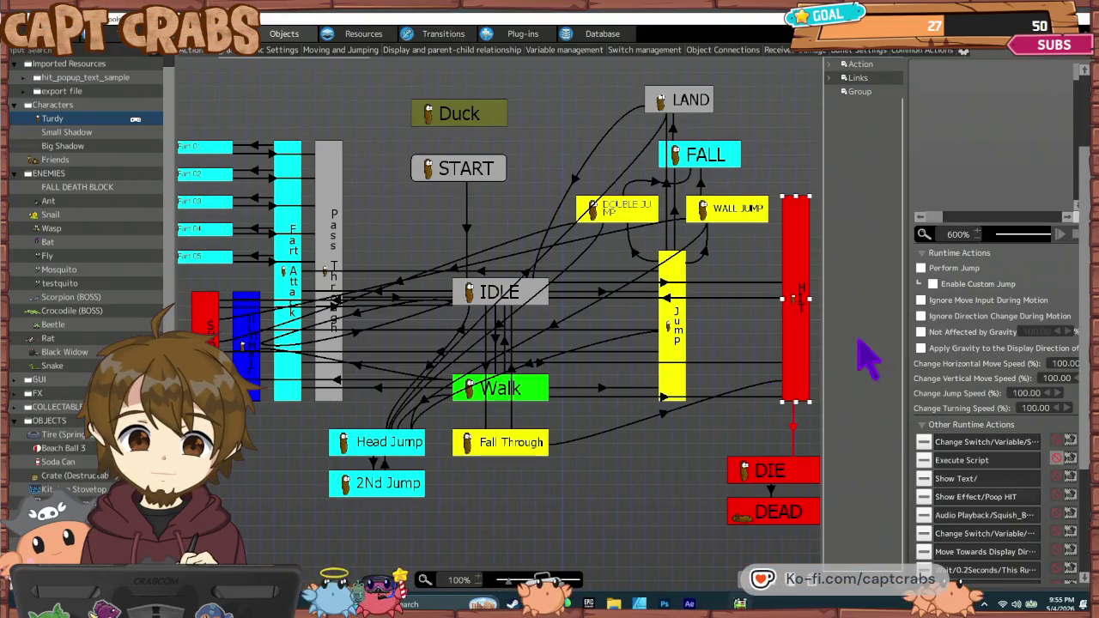
- Delete the invincibility switch action from HIT and inspect the HIT-to-IDLE link
left_click(924, 442)
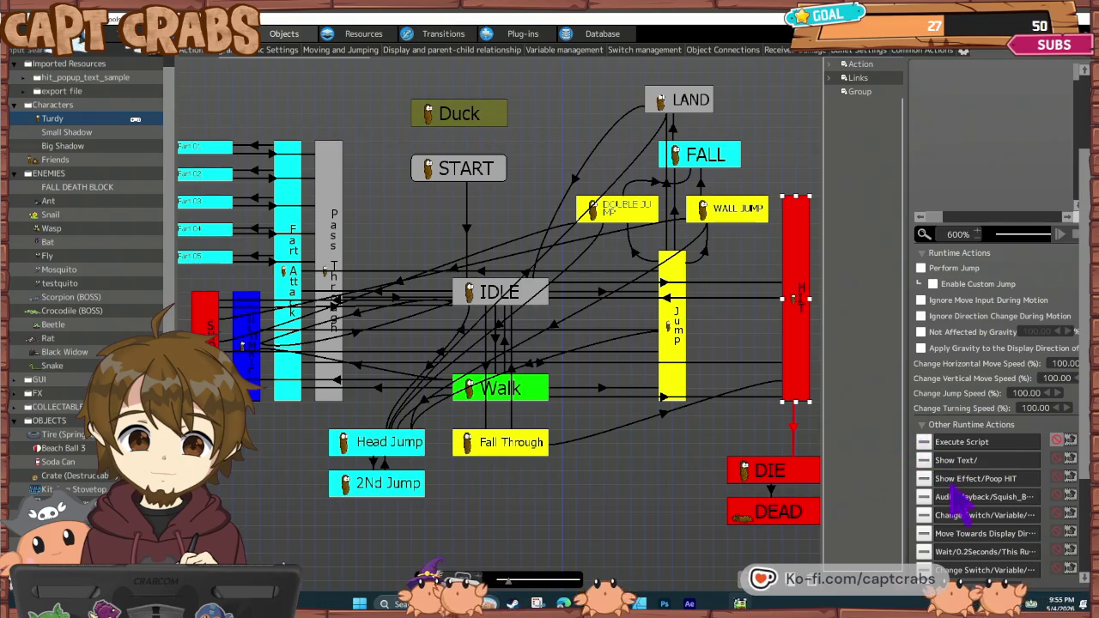
scroll(969, 508, "down", 1)
scroll(953, 493, "down", 1)
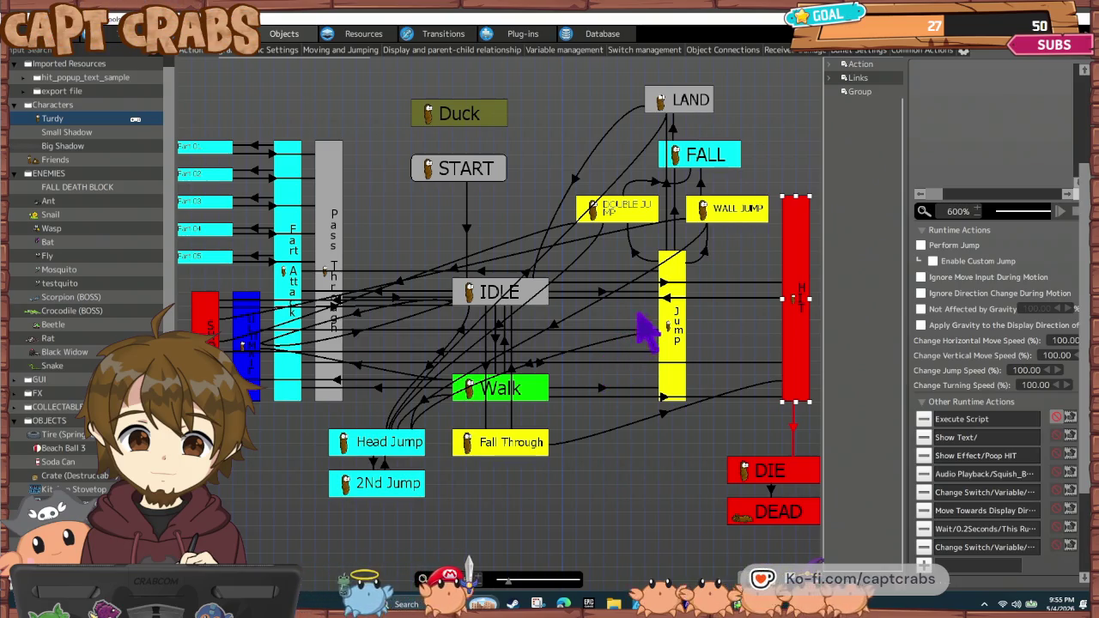
left_click(662, 299)
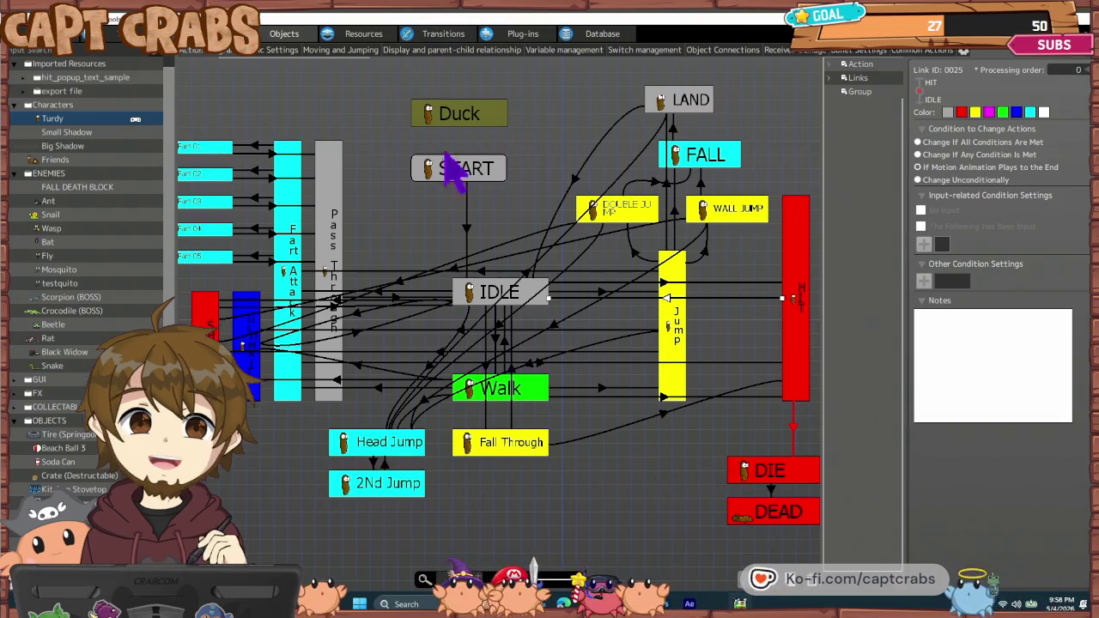
left_click(409, 228)
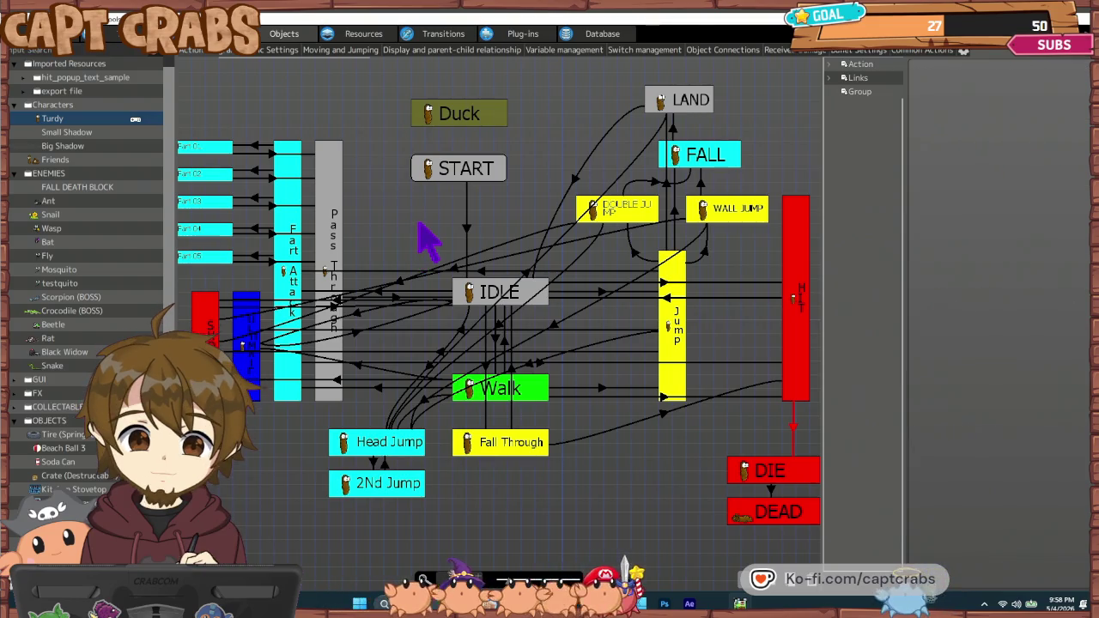
- Move the START node lower and Duck into its old spot, then save the project
left_click_drag(455, 184, 455, 225)
left_click_drag(456, 123, 460, 176)
left_click(385, 207)
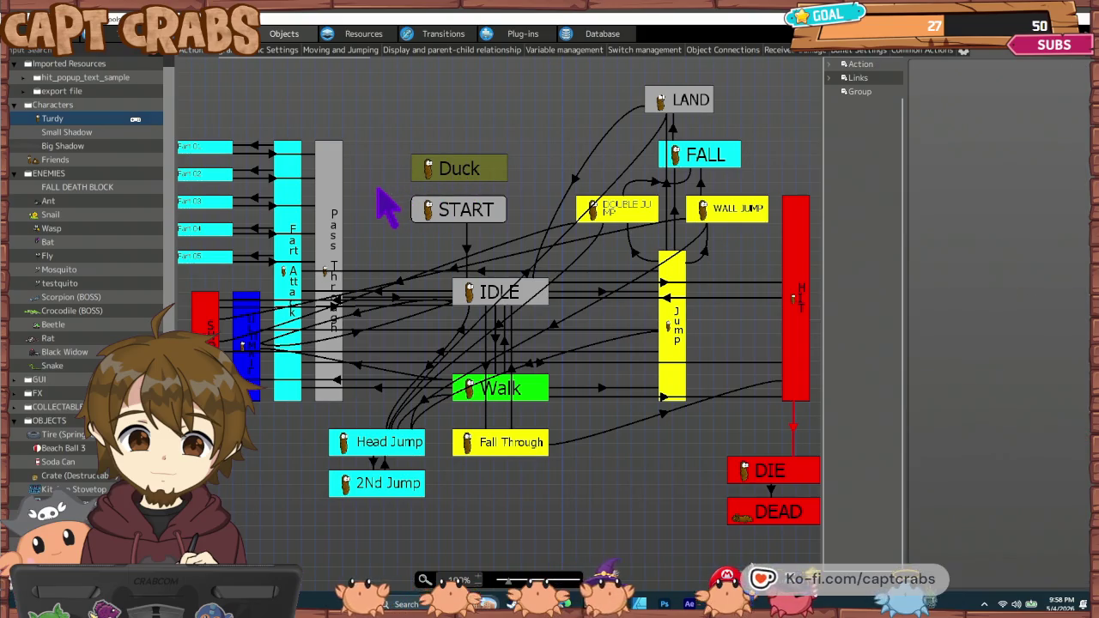
key("ctrl+s")
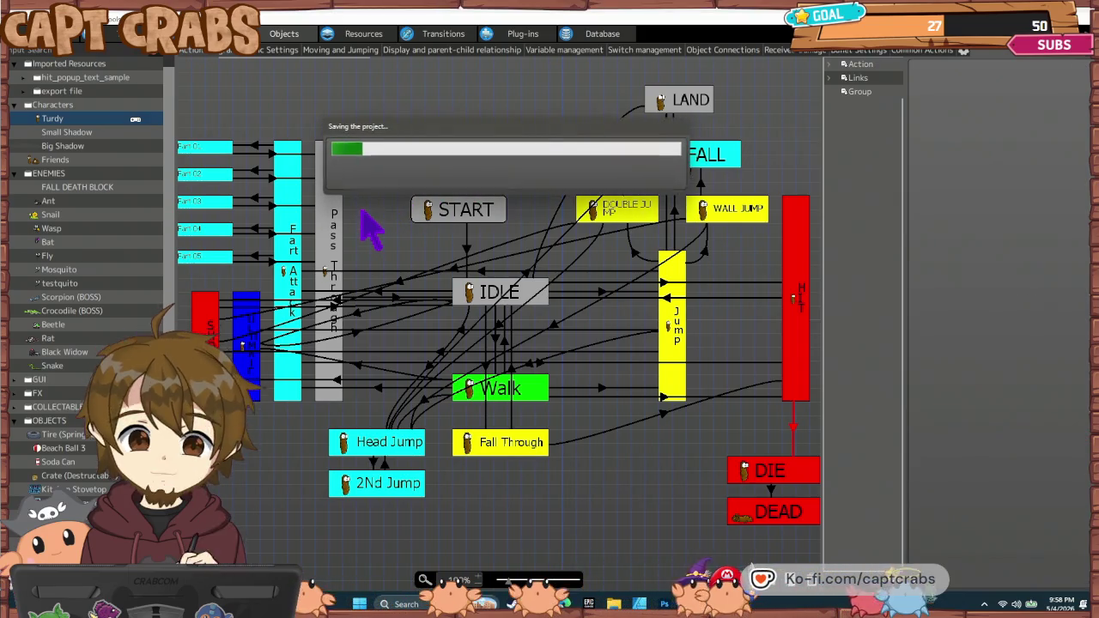
left_click(270, 52)
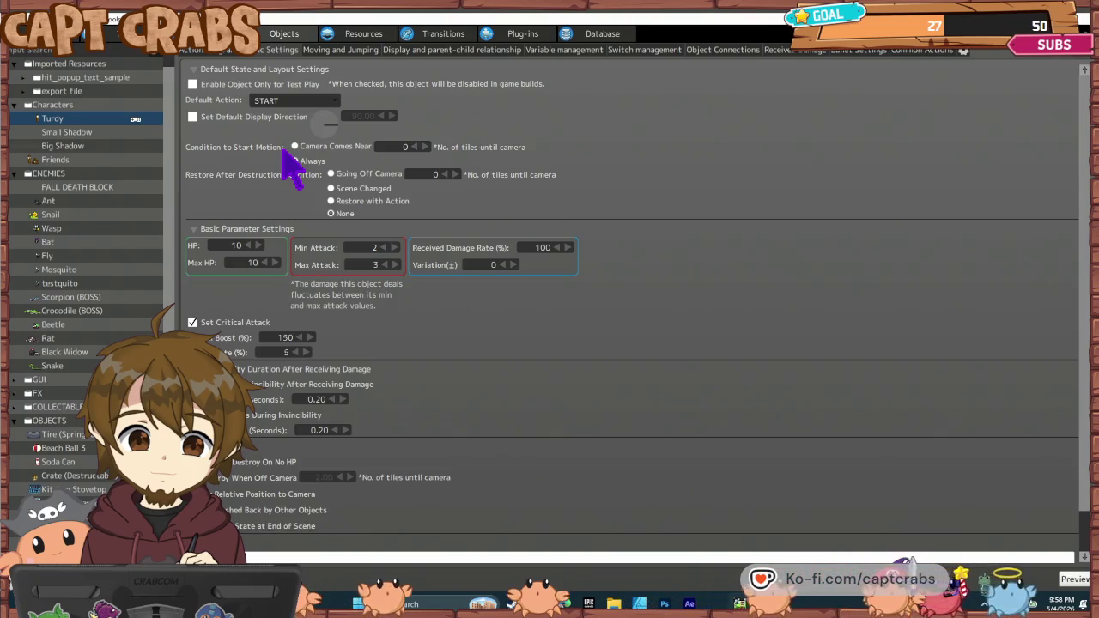
left_click(294, 161)
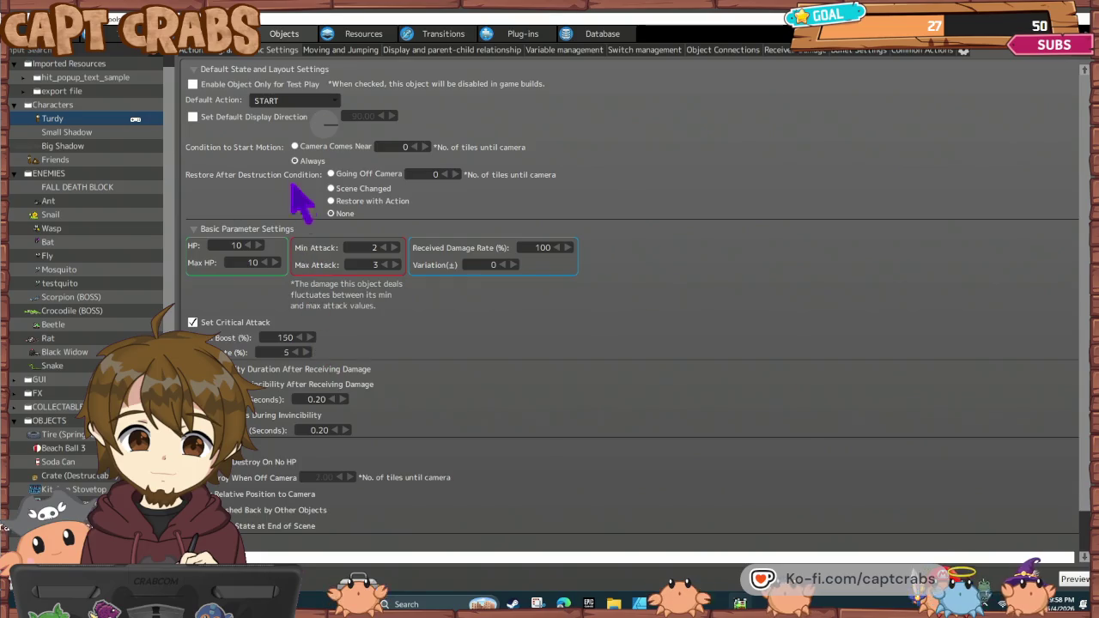
left_click(215, 52)
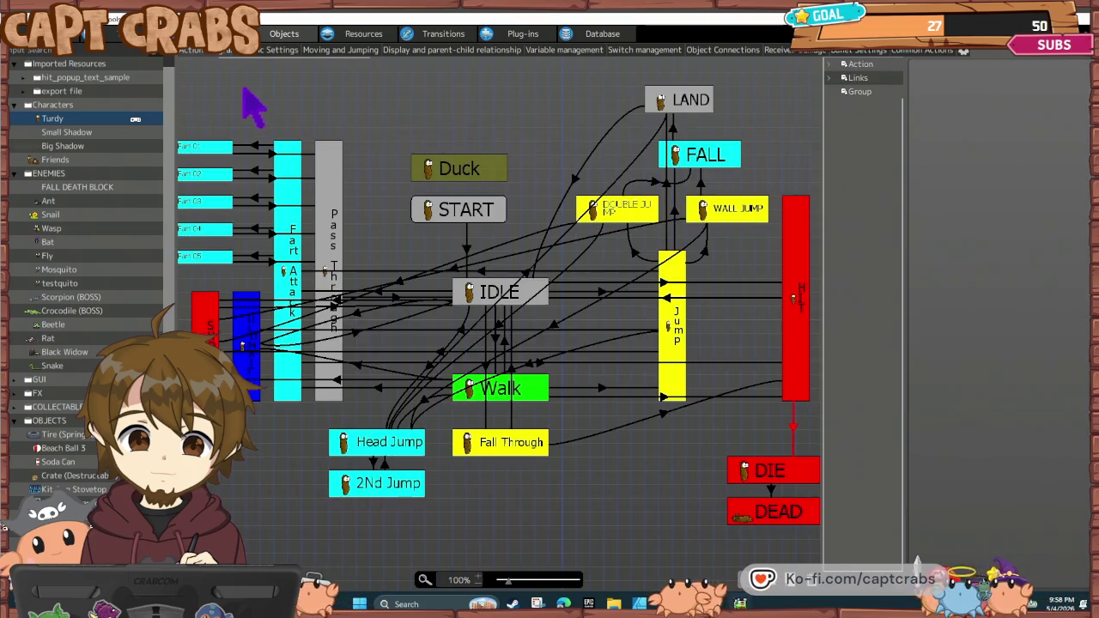
- Check a link, show the HIT state's runtime actions, and select the Walk-to-HIT link
left_click(407, 330)
left_click(444, 320)
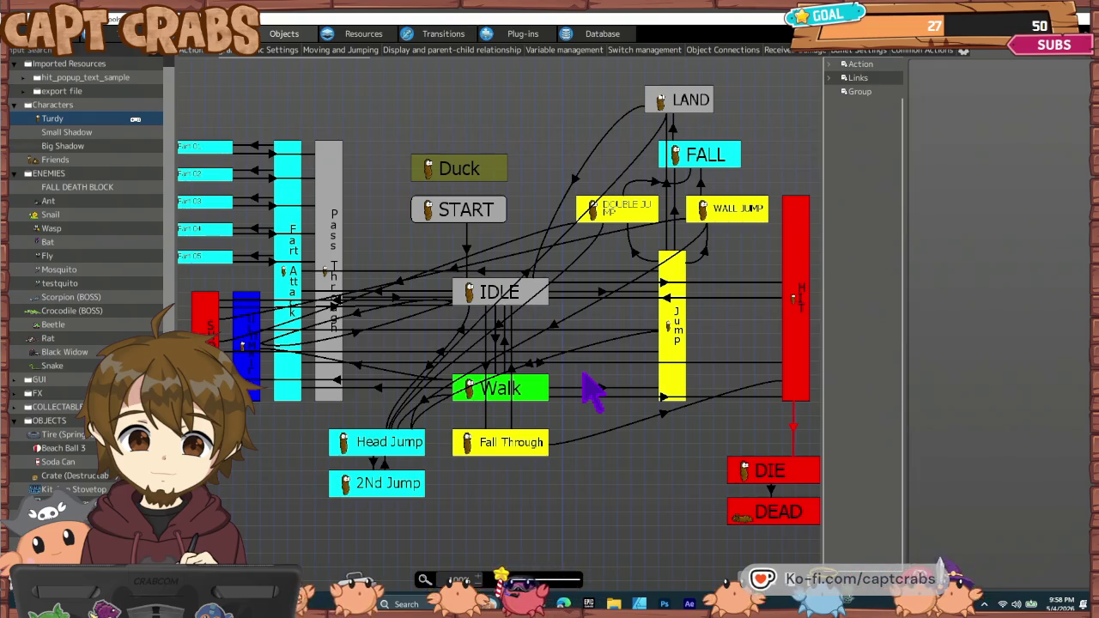
left_click(805, 311)
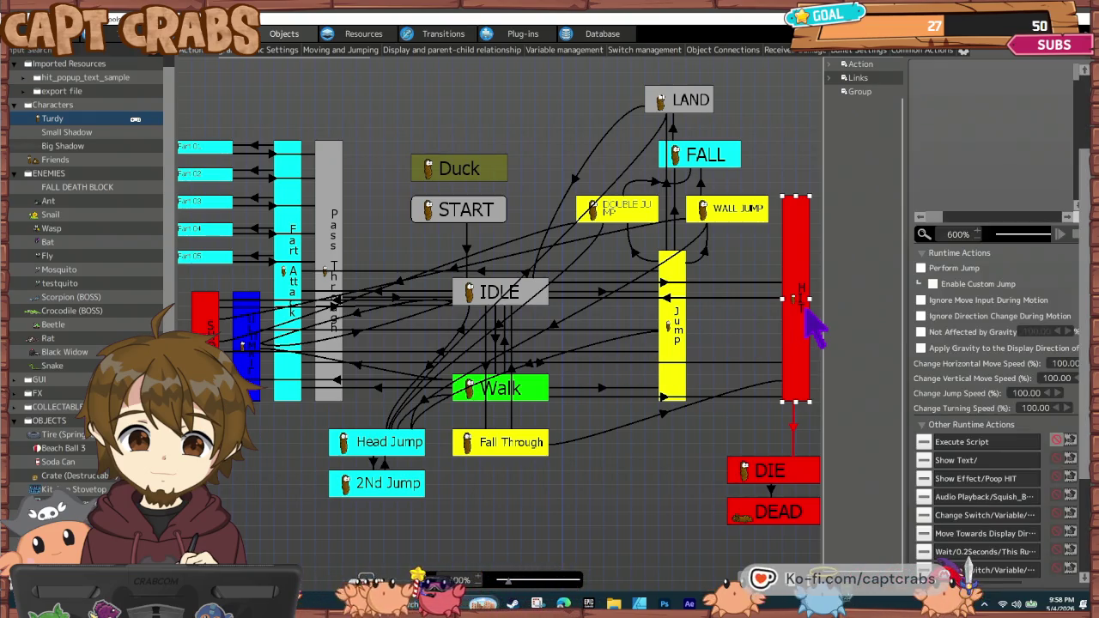
scroll(992, 477, "down", 4)
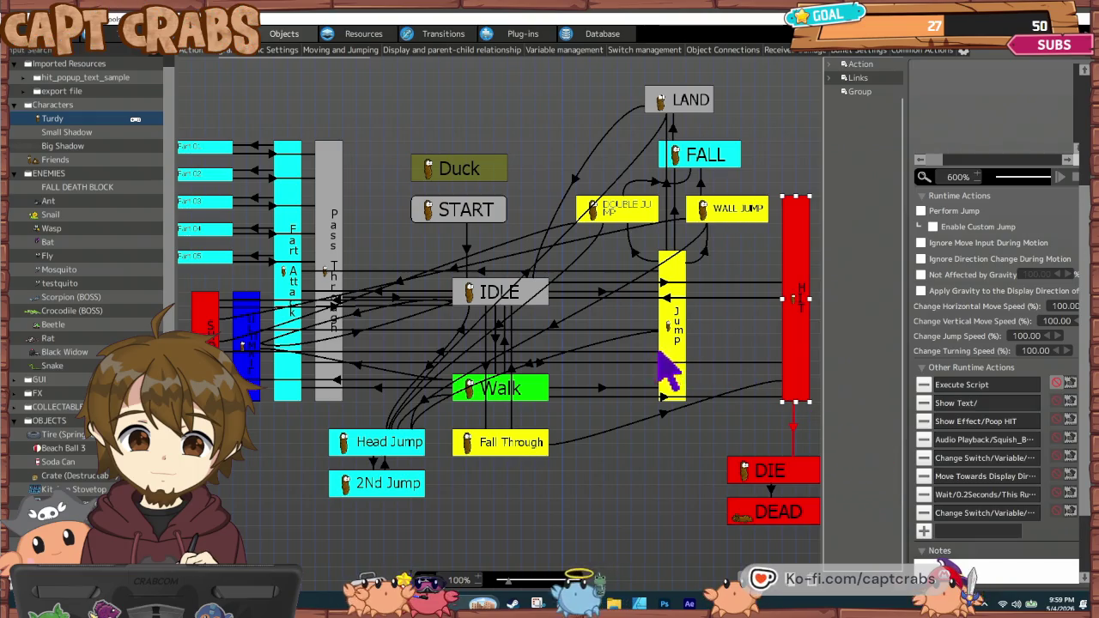
left_click(662, 397)
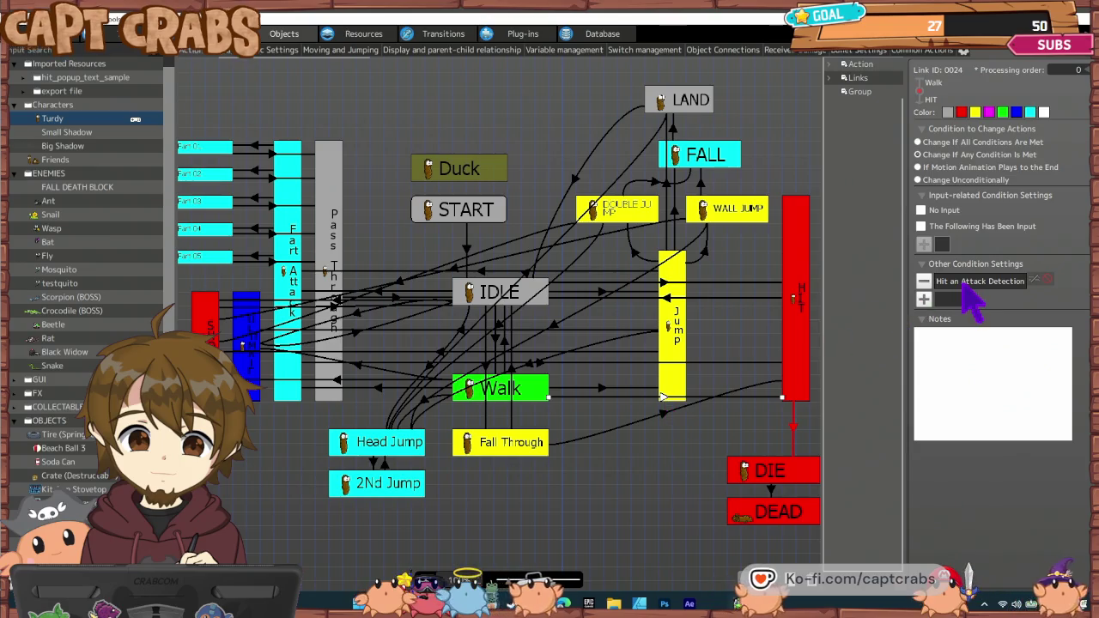
- Review the hit condition's object groups, then restrict the IDLE-to-HIT link to Enemy Group attacks
double_click(964, 283)
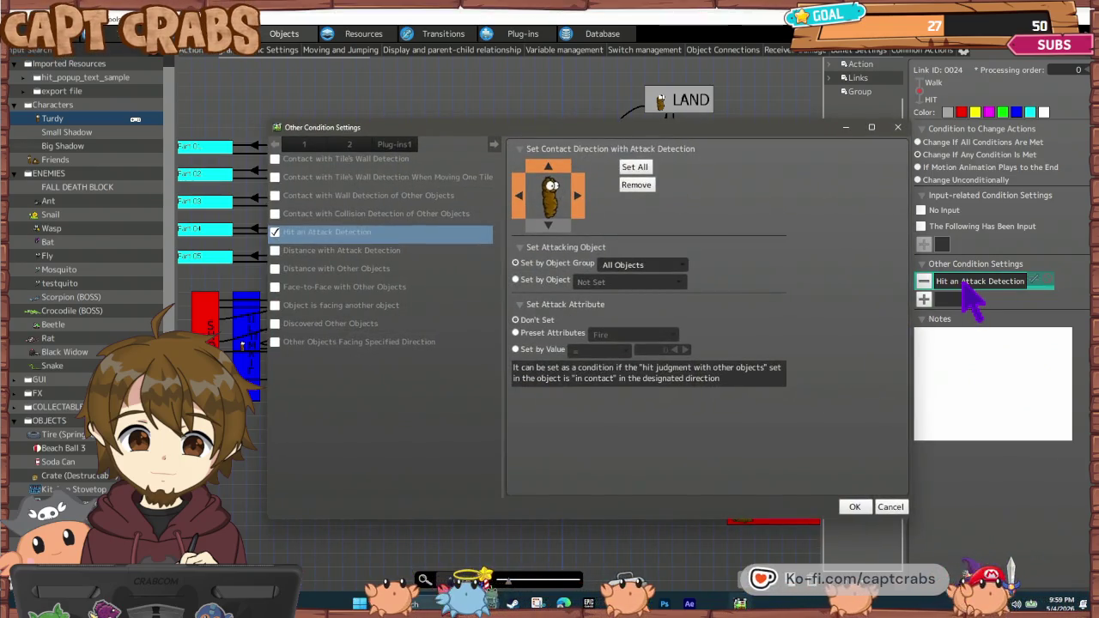
left_click(674, 266)
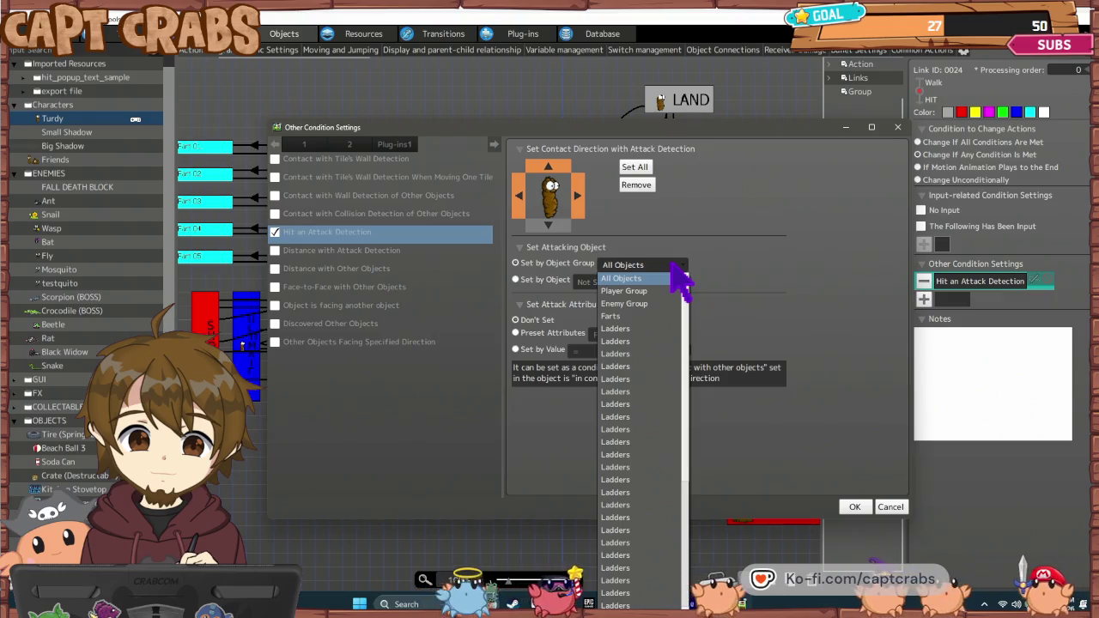
left_click(683, 278)
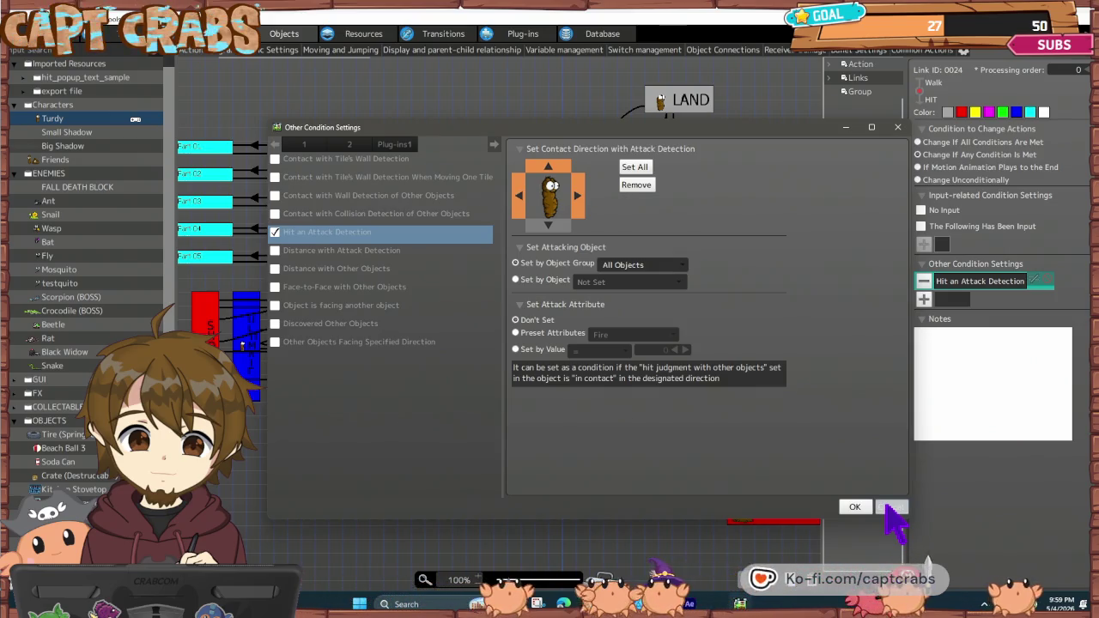
left_click(890, 508)
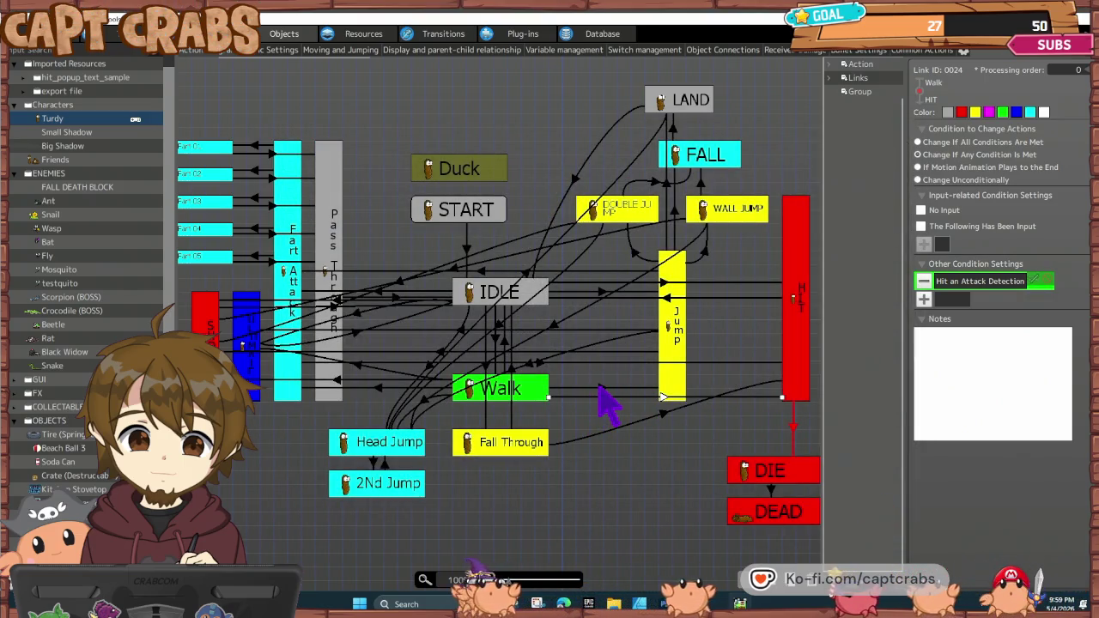
left_click(602, 396)
left_click(666, 409)
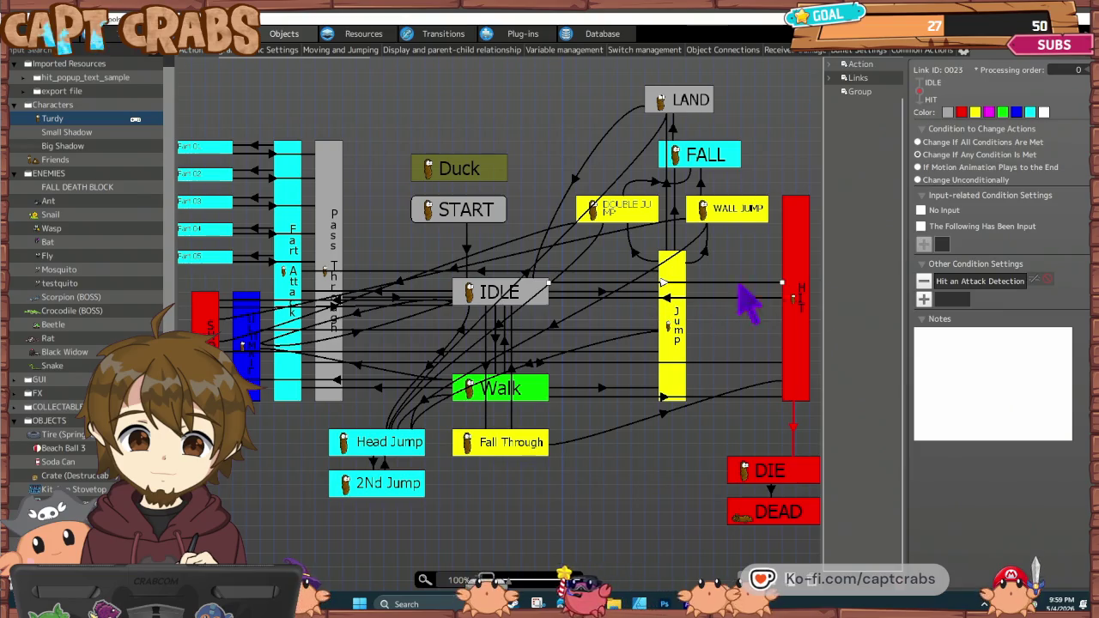
double_click(980, 281)
left_click(662, 266)
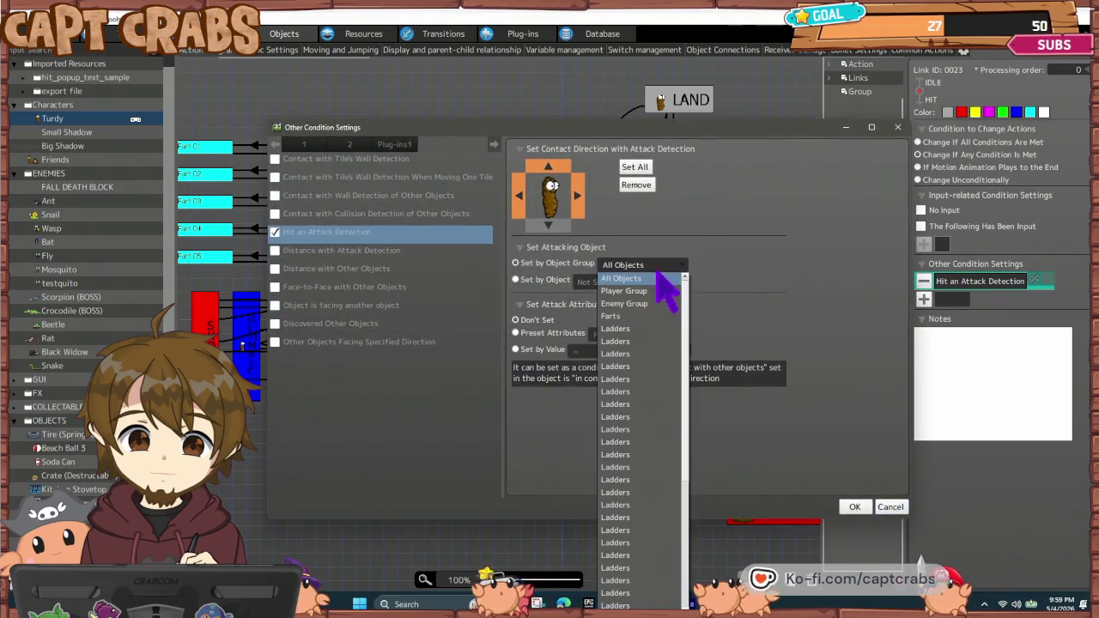
left_click(640, 303)
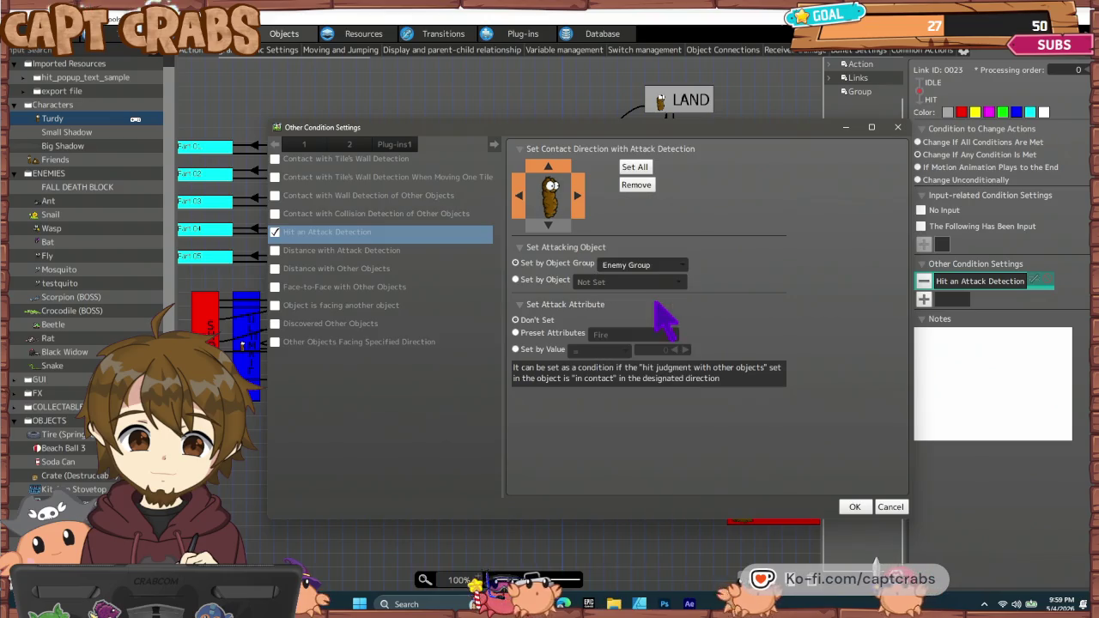
left_click(852, 507)
- Restrict the Walk-to-HIT and Fart Attack-to-HIT hit conditions to Enemy Group
left_click(606, 397)
left_click(709, 402)
double_click(974, 282)
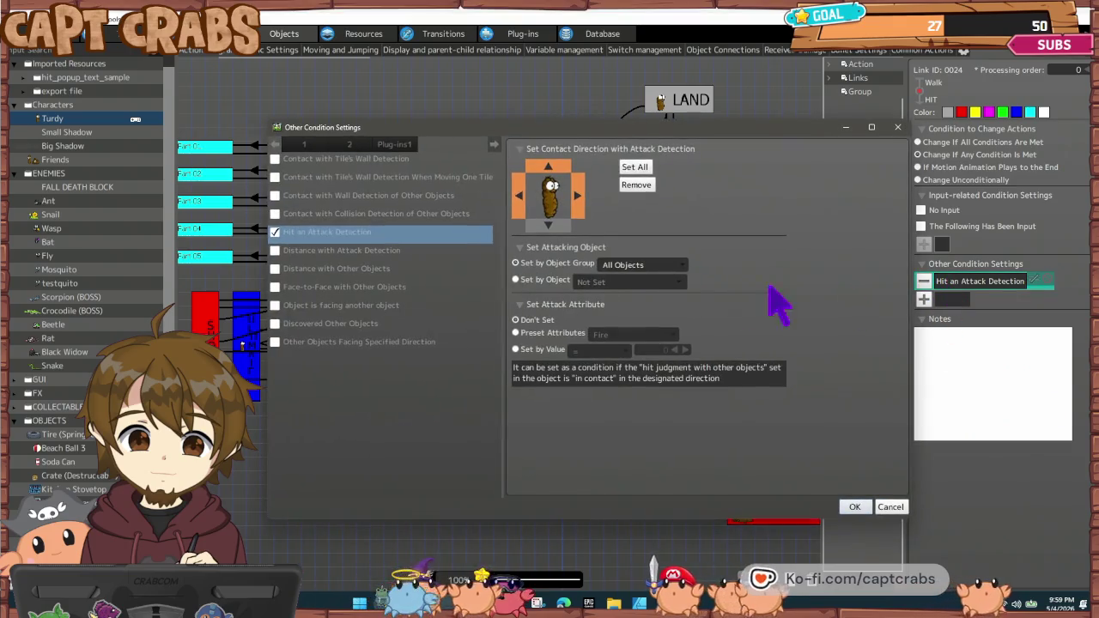
left_click(642, 266)
left_click(659, 311)
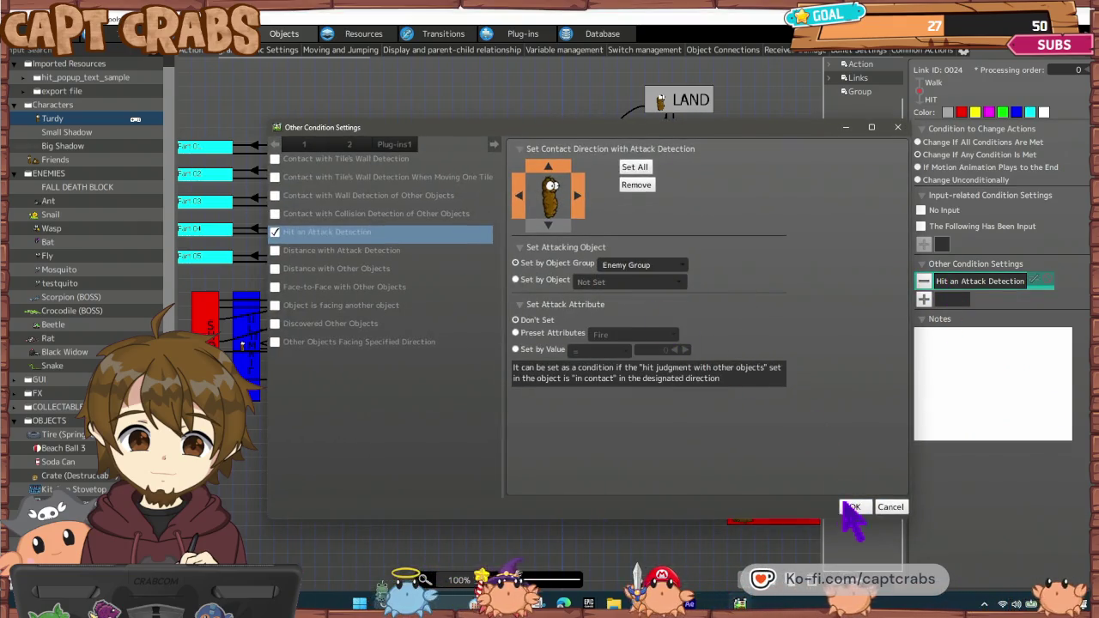
left_click(852, 507)
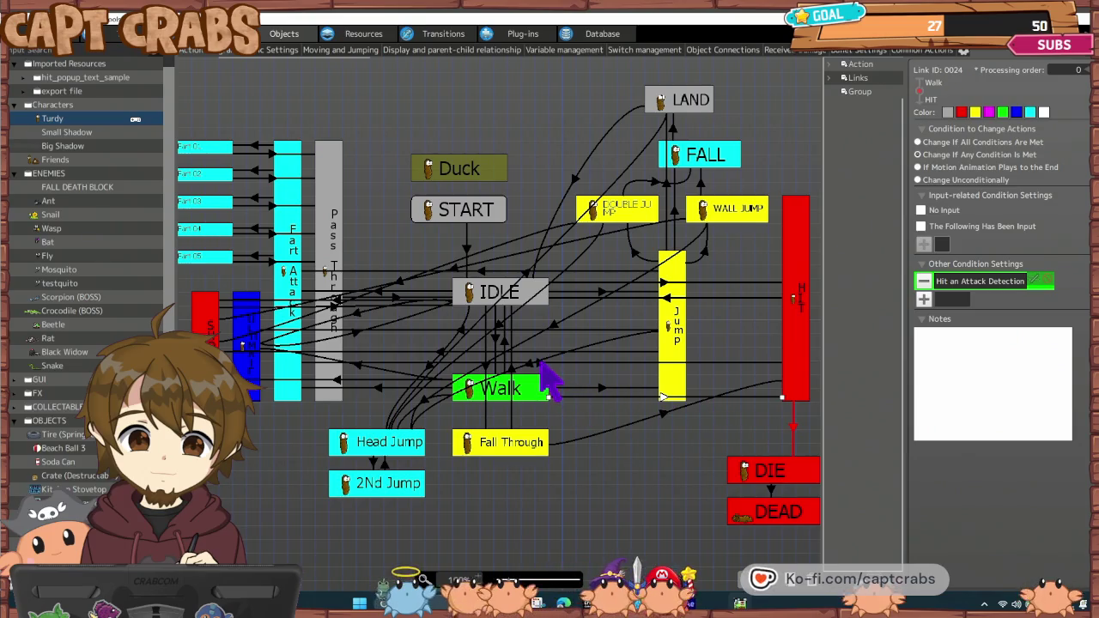
left_click(780, 348)
double_click(974, 281)
left_click(642, 266)
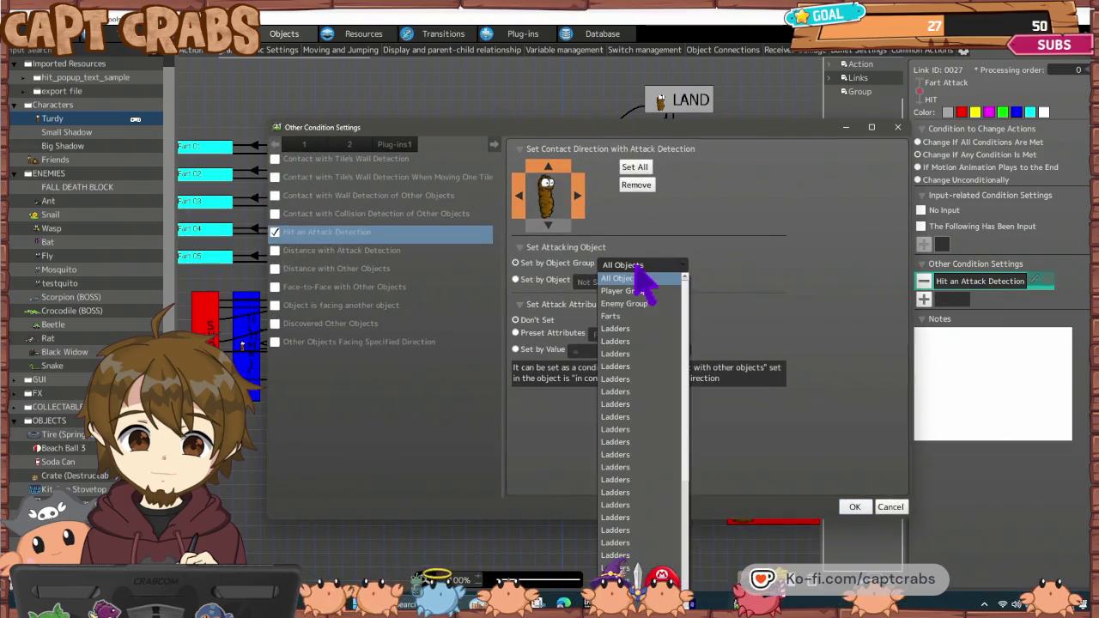
left_click(644, 305)
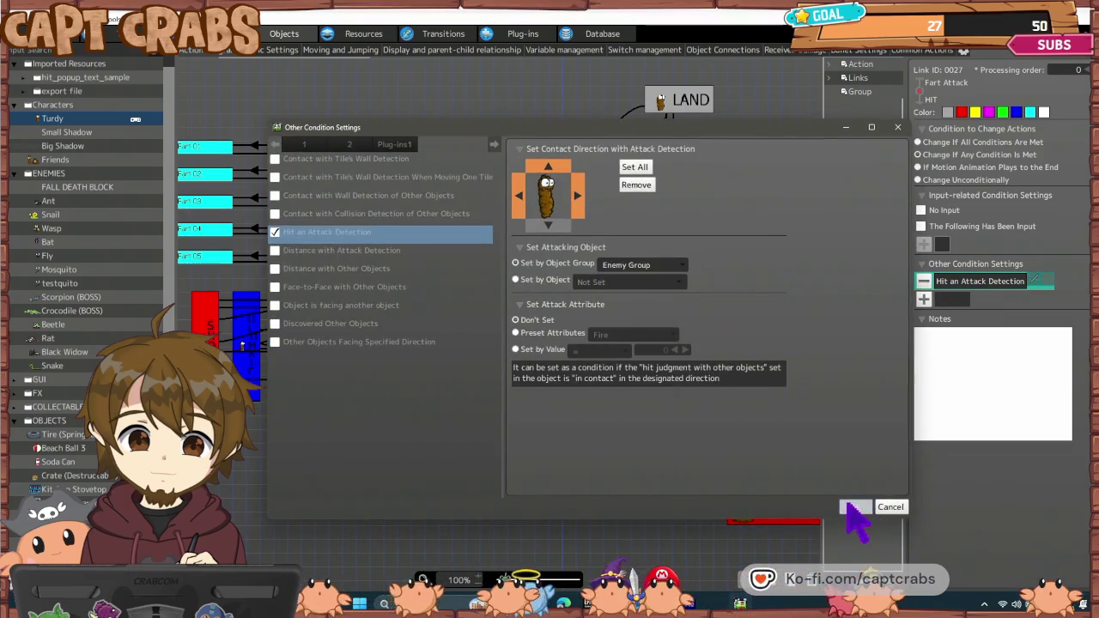
left_click(852, 509)
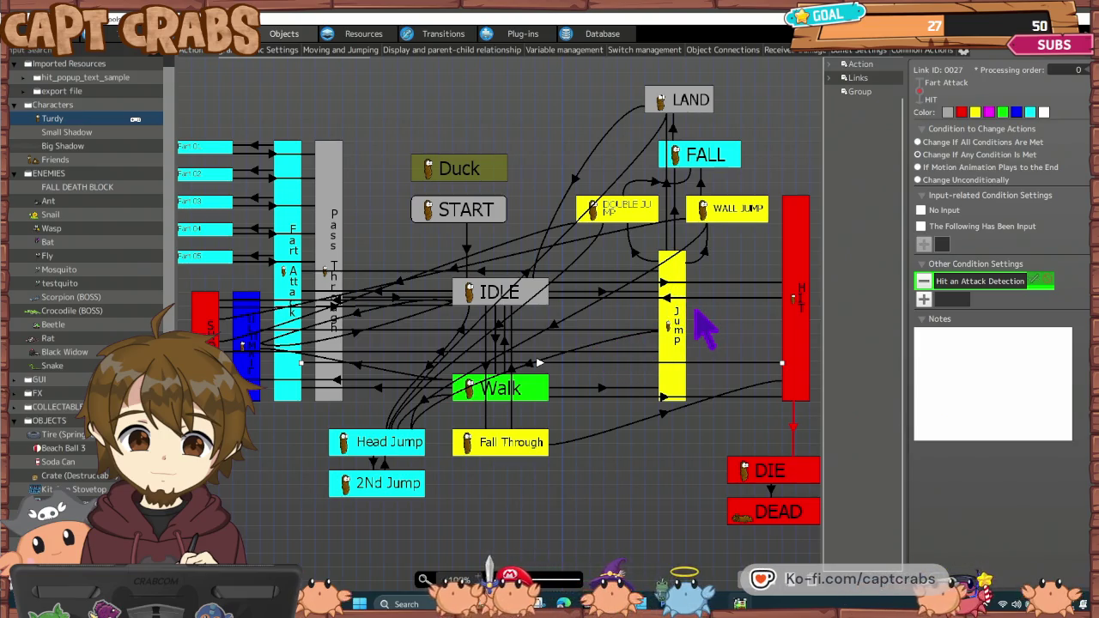
key("ctrl+s")
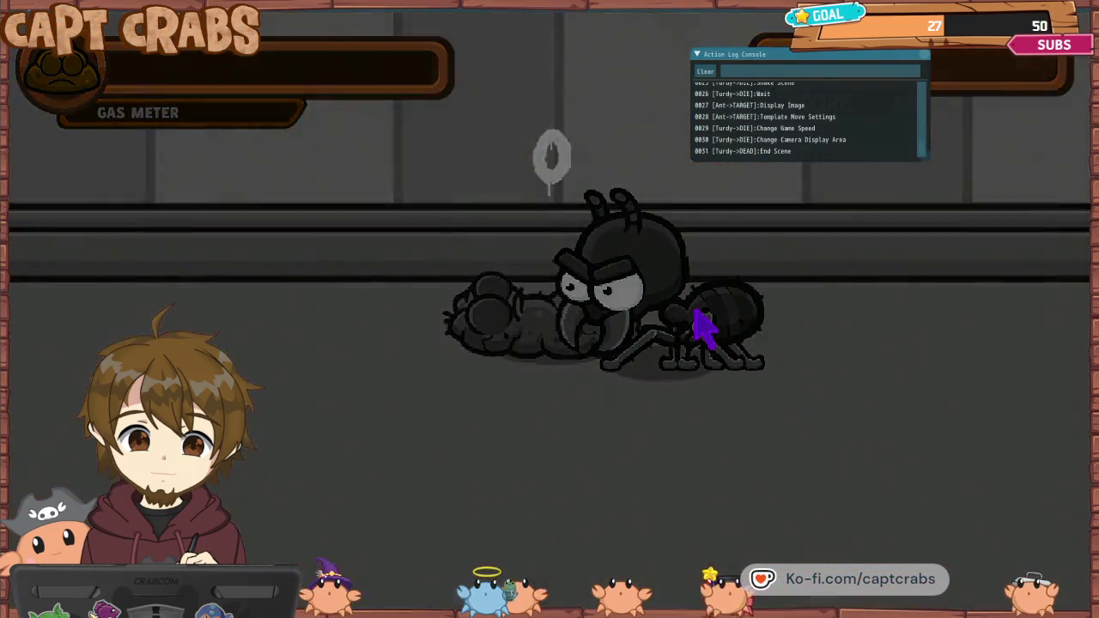
key("Escape")
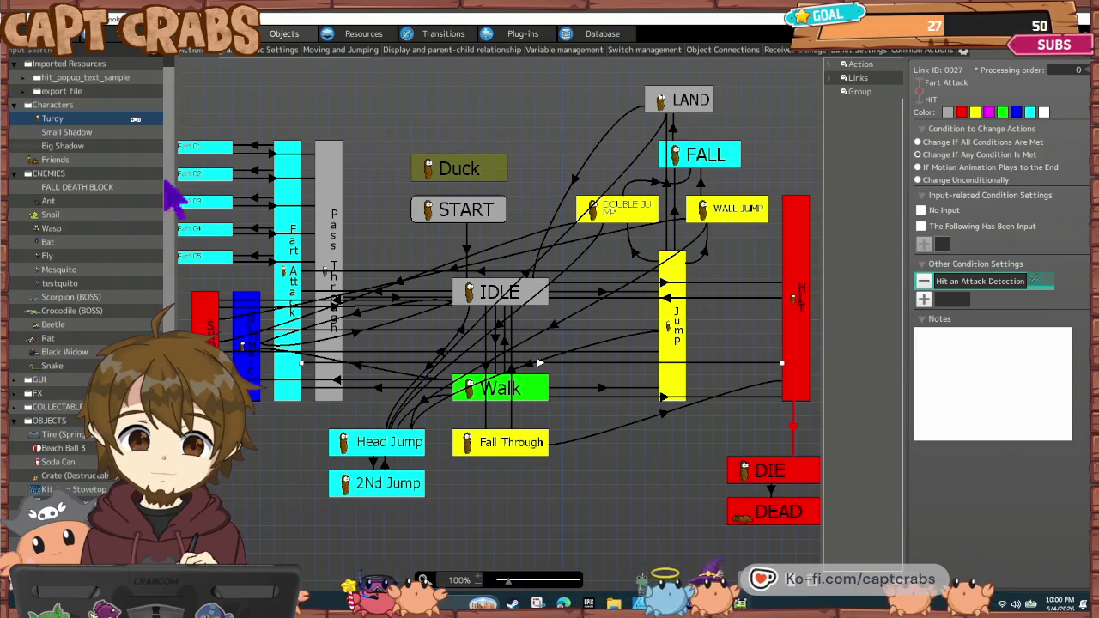
- Set Received Damage Rate (%) to 0 for Small Shadow and Big Shadow, then save with Ctrl+S
scroll(93, 218, "up", 1)
left_click(69, 146)
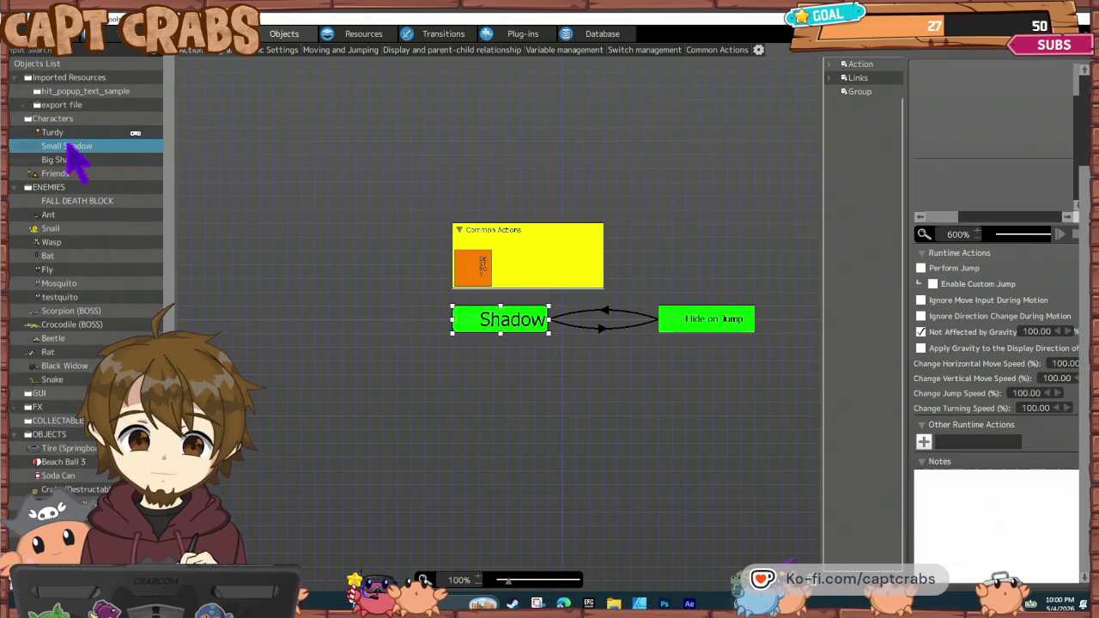
left_click(282, 50)
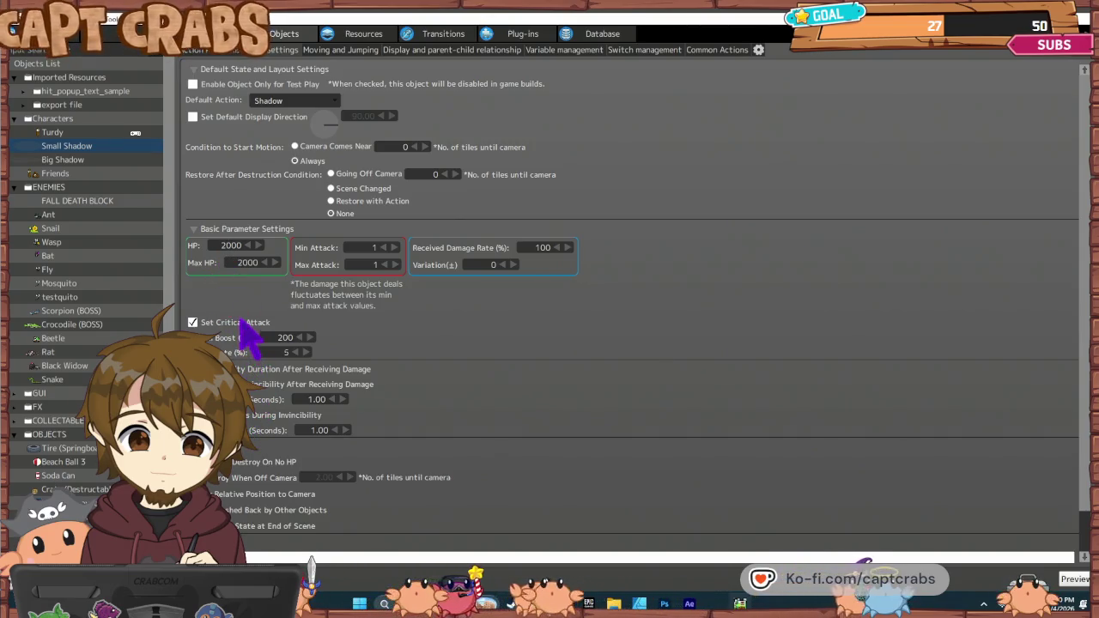
double_click(542, 248)
type("0")
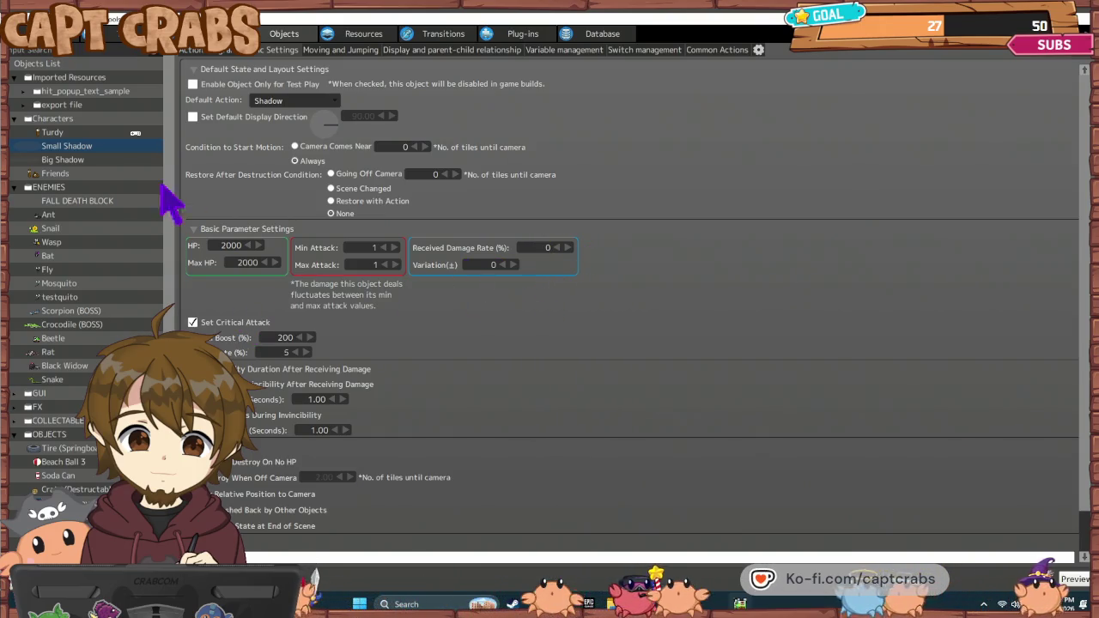
left_click(74, 159)
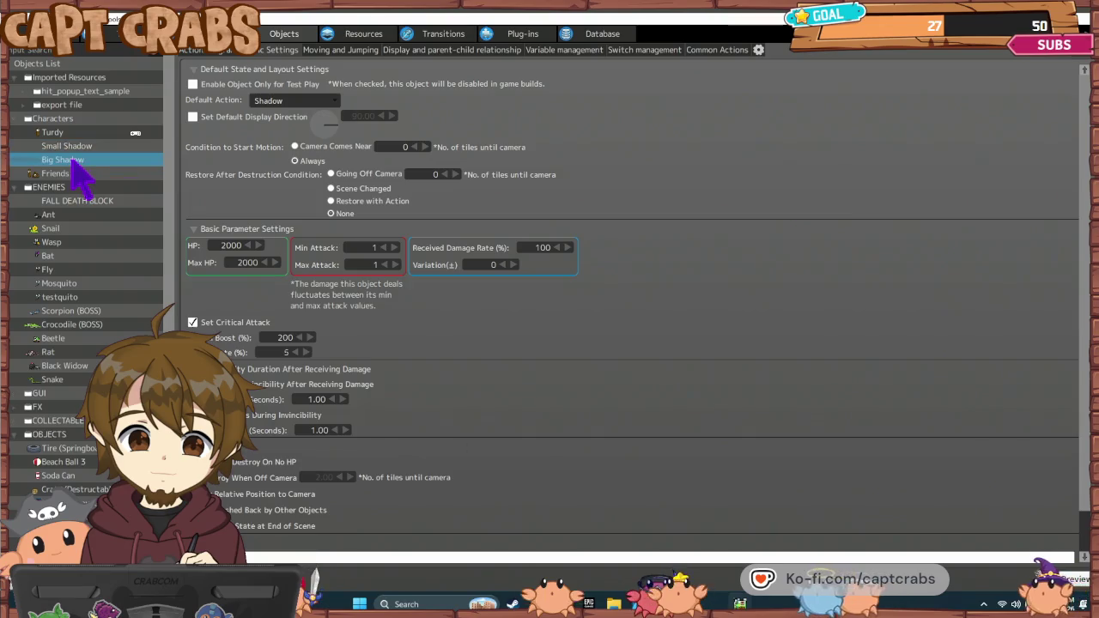
double_click(543, 248)
type("0")
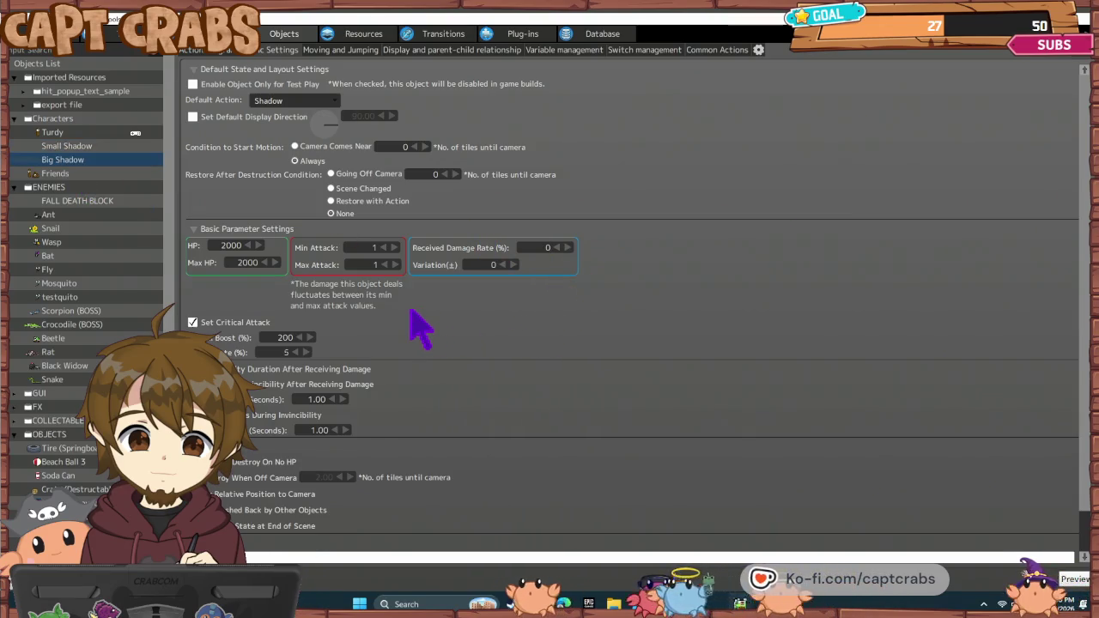
key("ctrl+s")
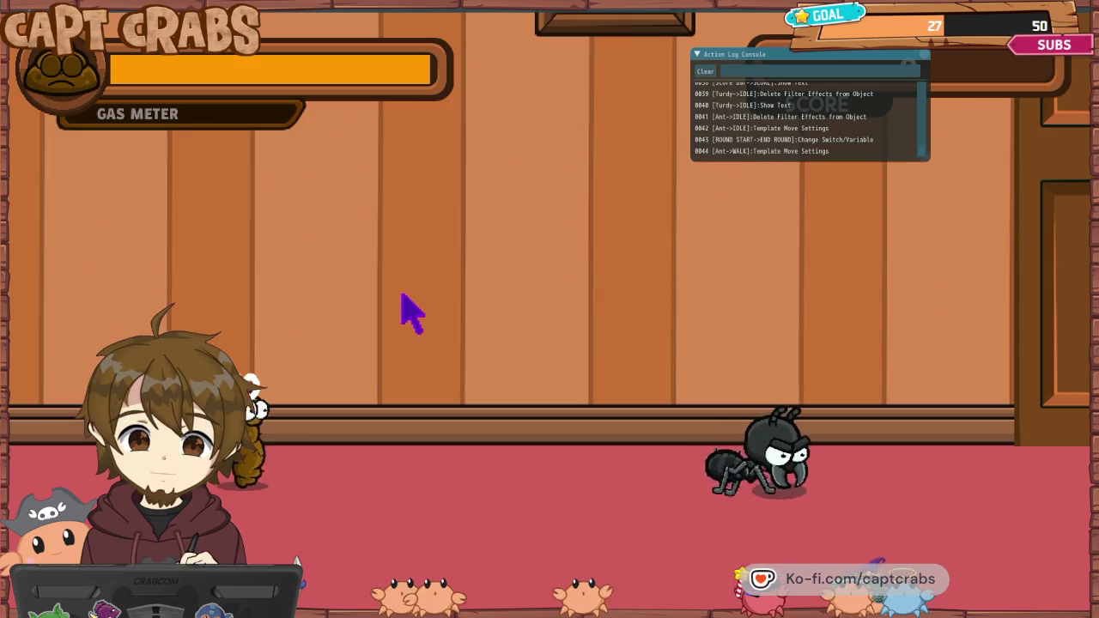
key("Escape")
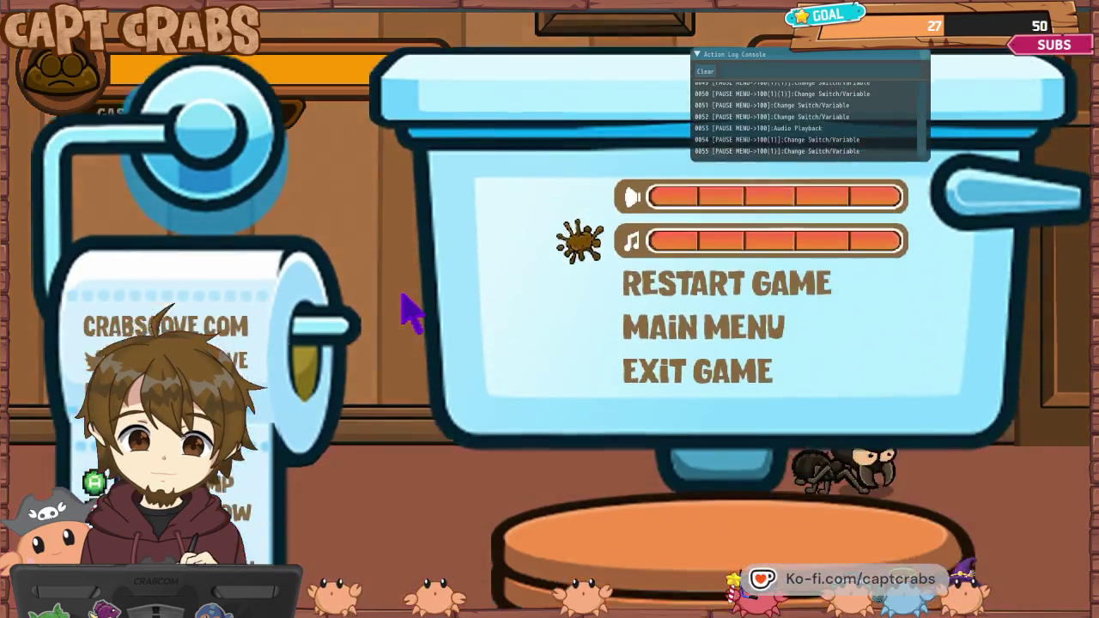
key("Down")
key("Down")
key("Down")
key("Return")
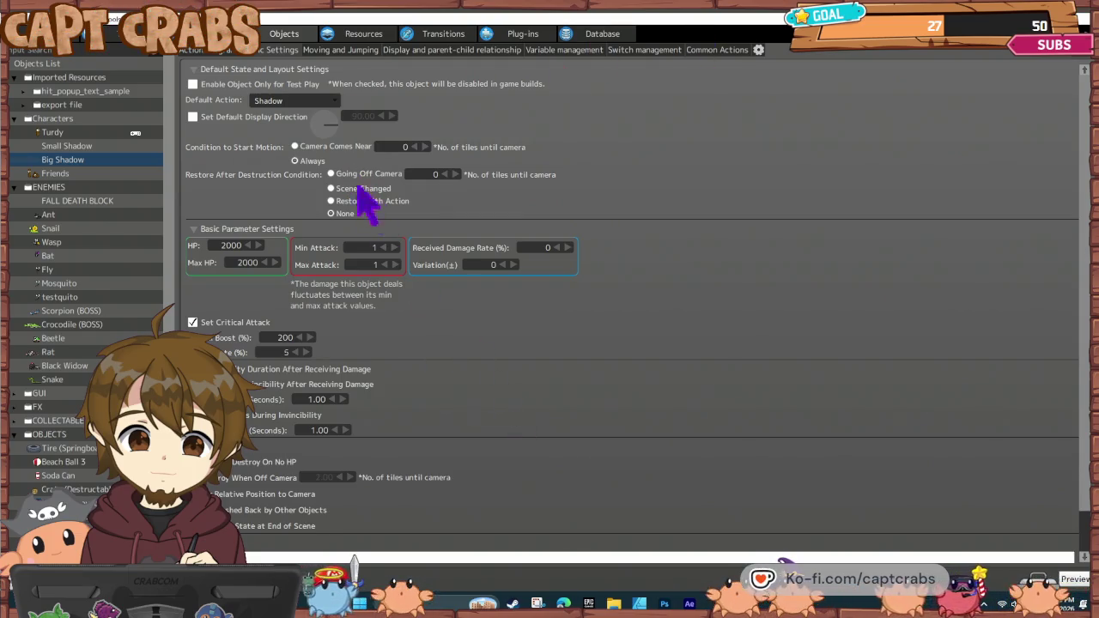
- Open Turdy's basic settings and capture a screenshot of the editor's settings area
left_click(79, 133)
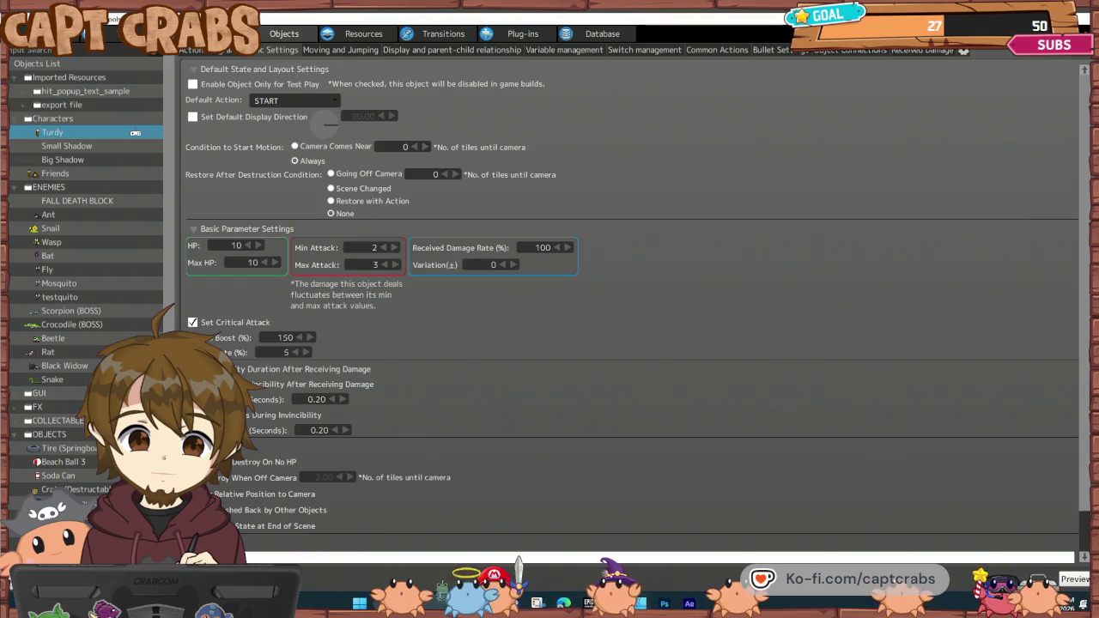
key("super+shift+s")
left_click(228, 57)
mouse_move(11, 48)
left_mouse_down()
mouse_move(135, 81)
mouse_move(489, 246)
mouse_move(717, 449)
mouse_move(825, 565)
mouse_move(626, 559)
left_mouse_up()
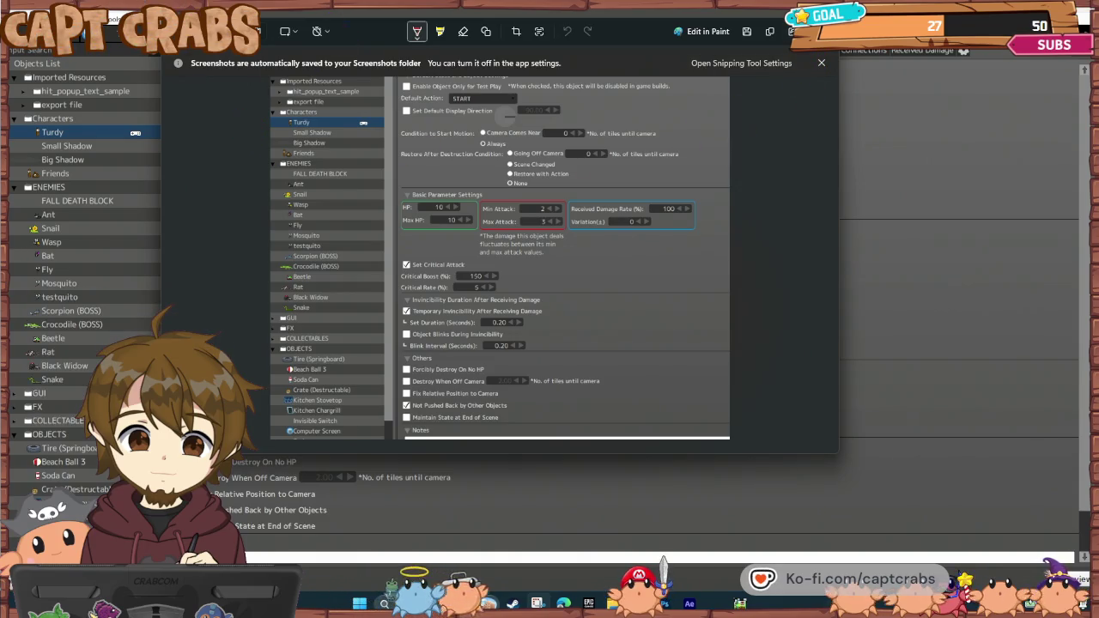
key("Escape")
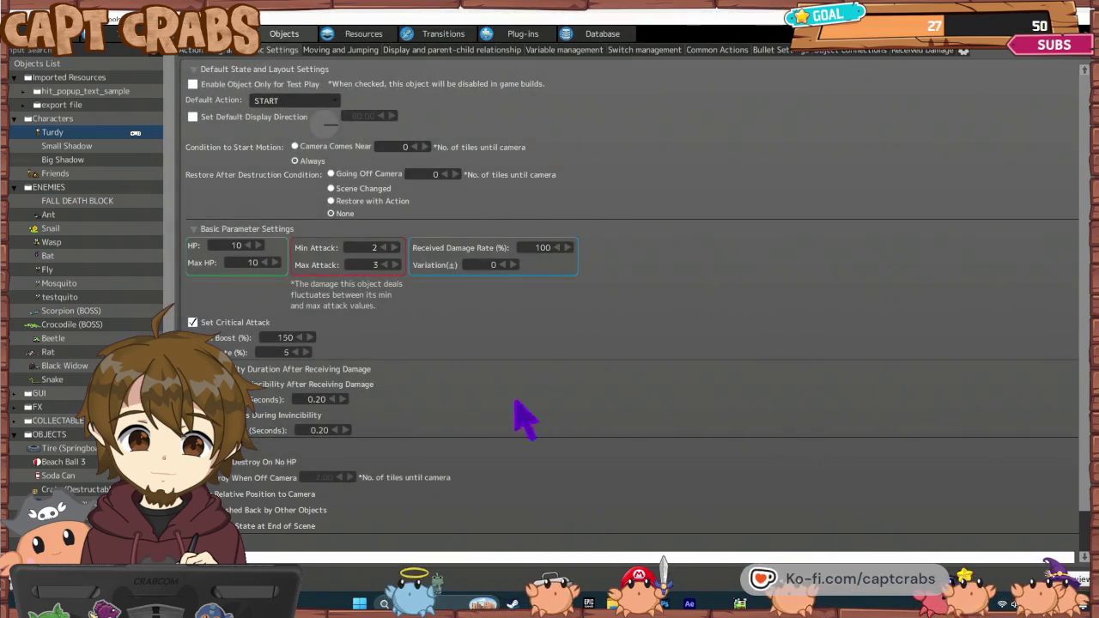